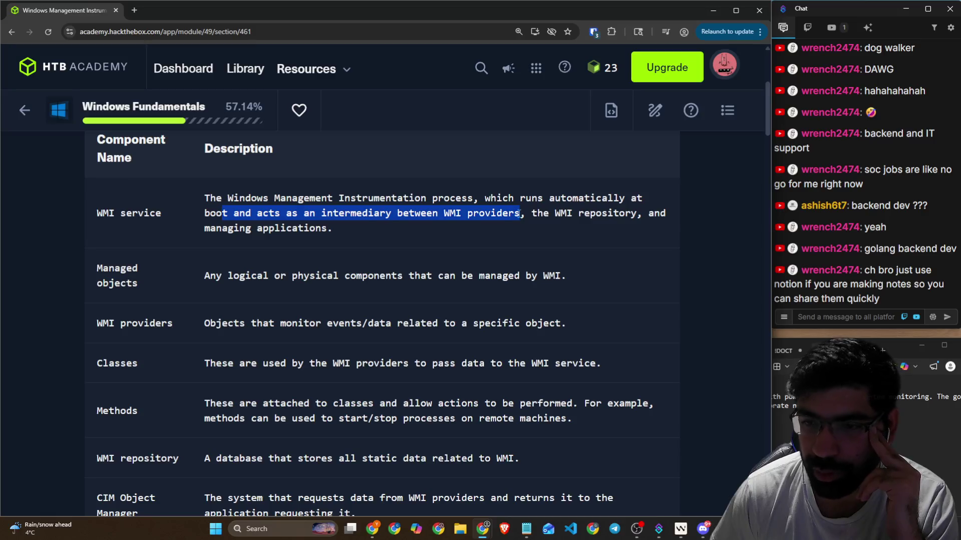
Step: Highlight the WMI service, Managed objects and WMI providers descriptions in the components table
left_click_drag(543, 213, 612, 214)
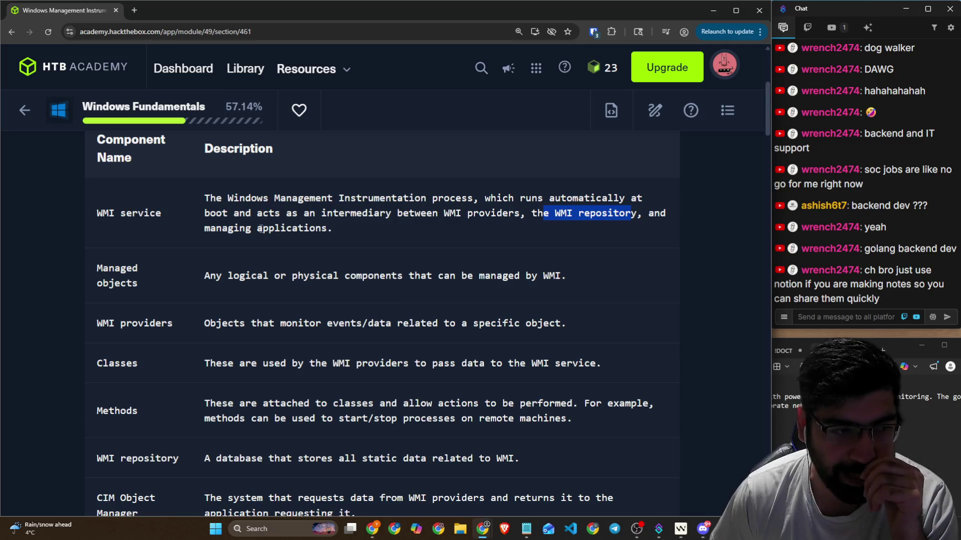
left_click(287, 269)
mouse_move(89, 273)
left_mouse_down()
mouse_move(156, 293)
mouse_move(318, 277)
mouse_move(569, 279)
left_mouse_up()
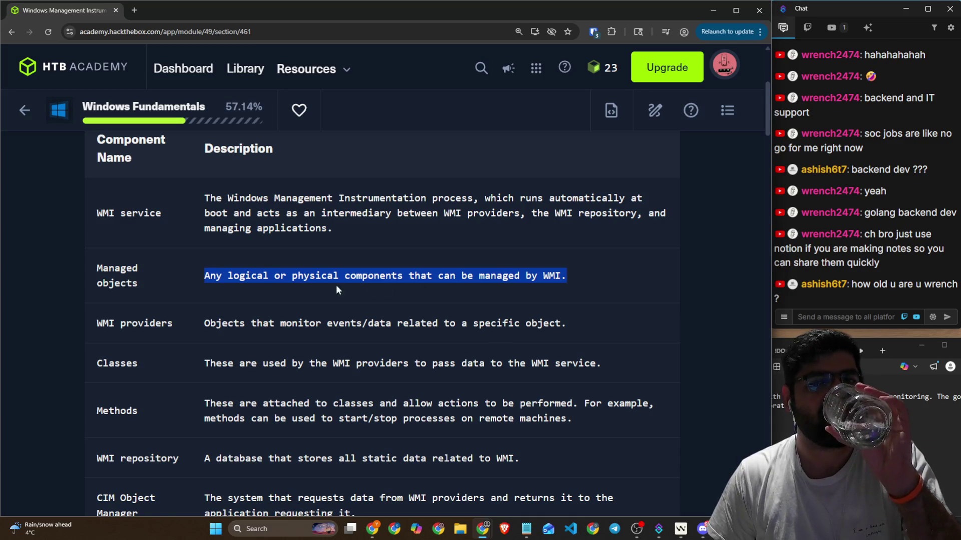
scroll(300, 285, "down", 1)
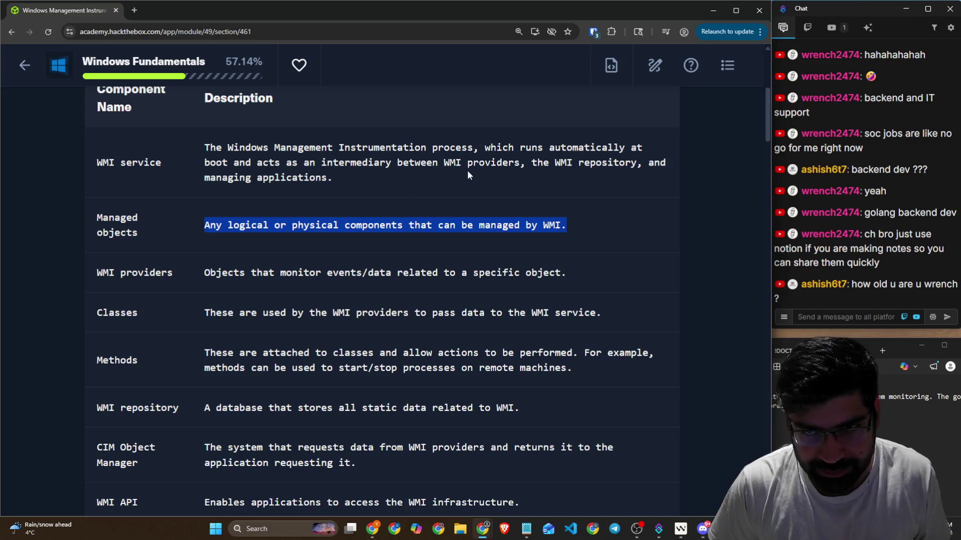
left_click(538, 166)
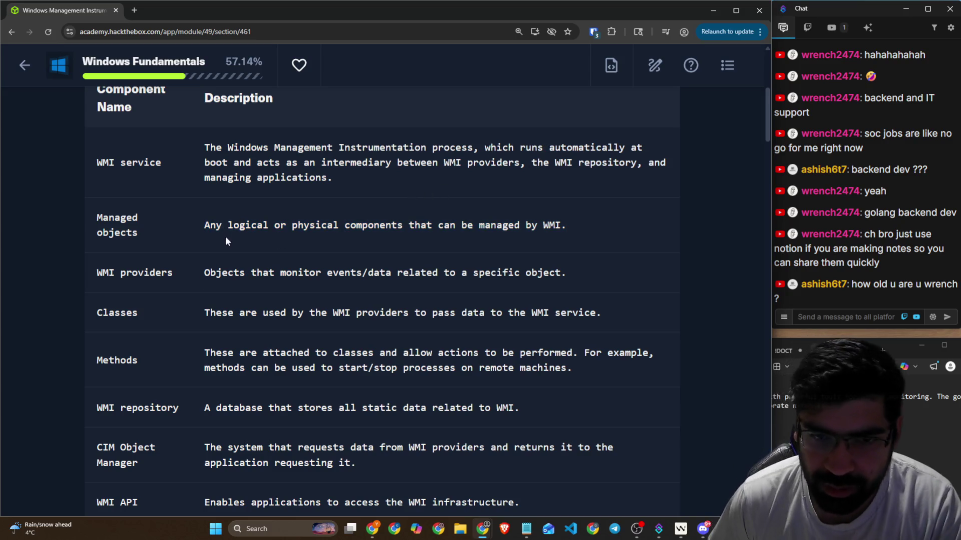
left_click_drag(245, 228, 454, 235)
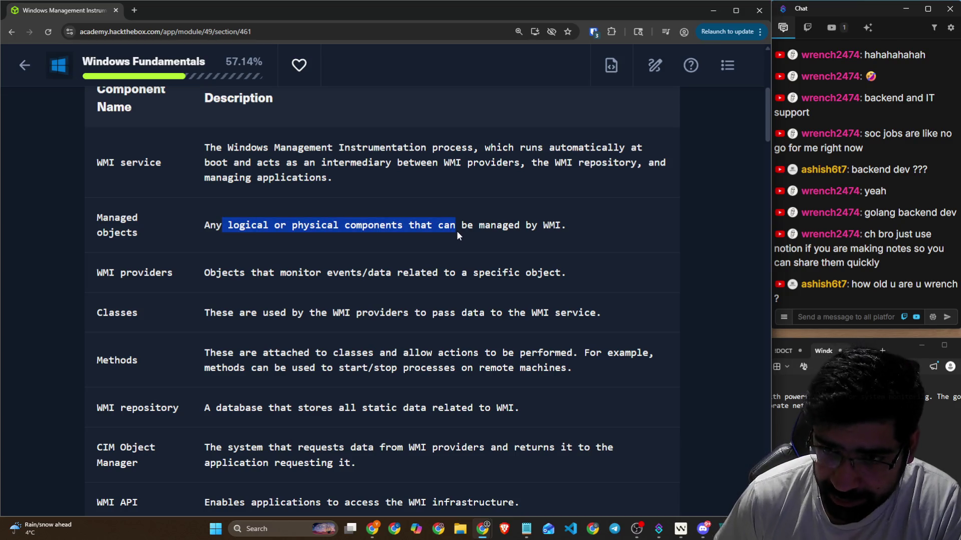
left_click_drag(210, 274, 536, 278)
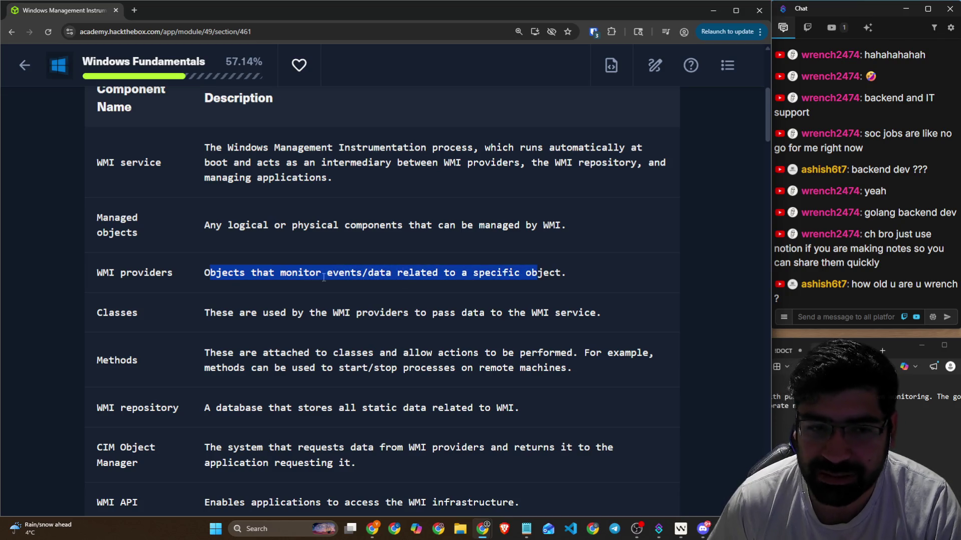
left_click(280, 268)
left_click_drag(90, 218, 155, 228)
left_click_drag(96, 273, 176, 272)
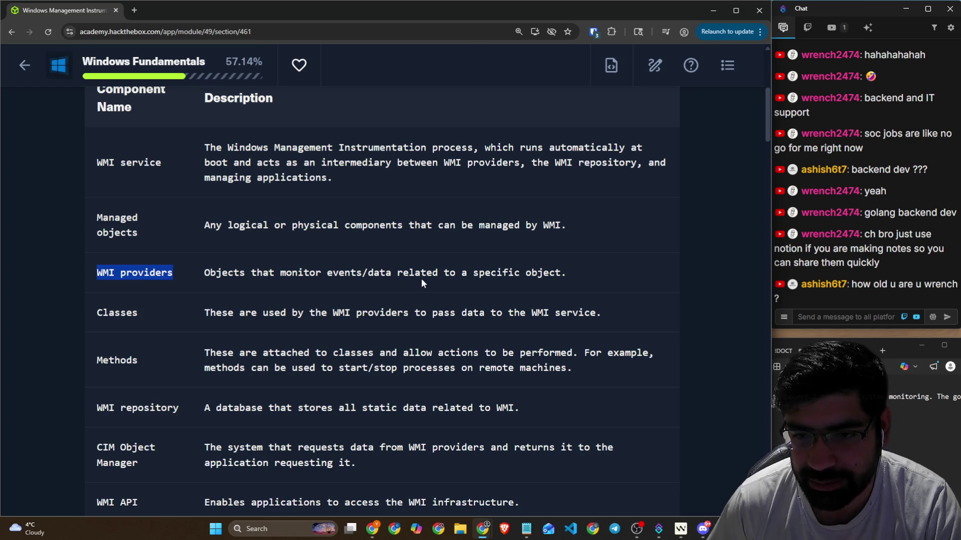
Step: Highlight the WMI providers and Classes rows, then the Methods description
left_click_drag(438, 275, 536, 283)
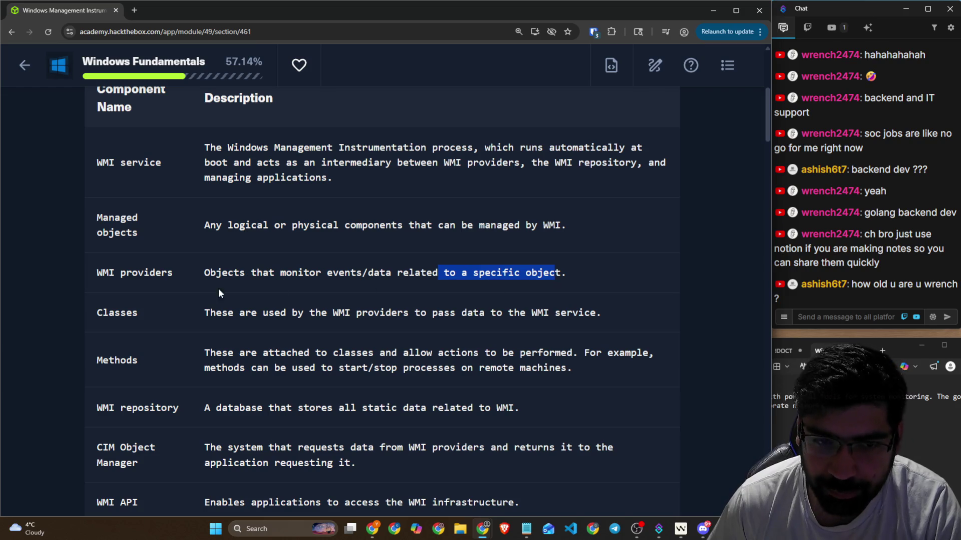
left_click_drag(100, 314, 590, 314)
left_click(146, 266)
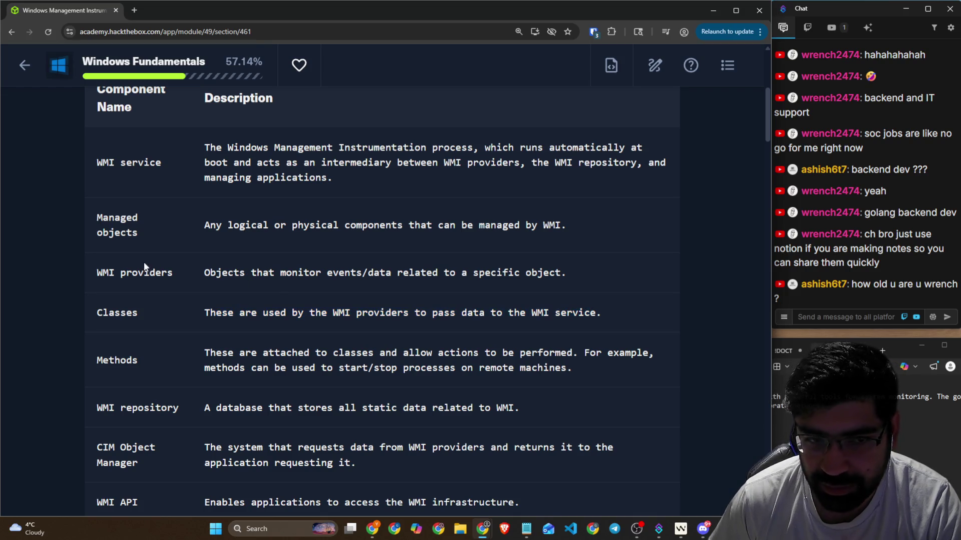
left_click_drag(105, 273, 177, 276)
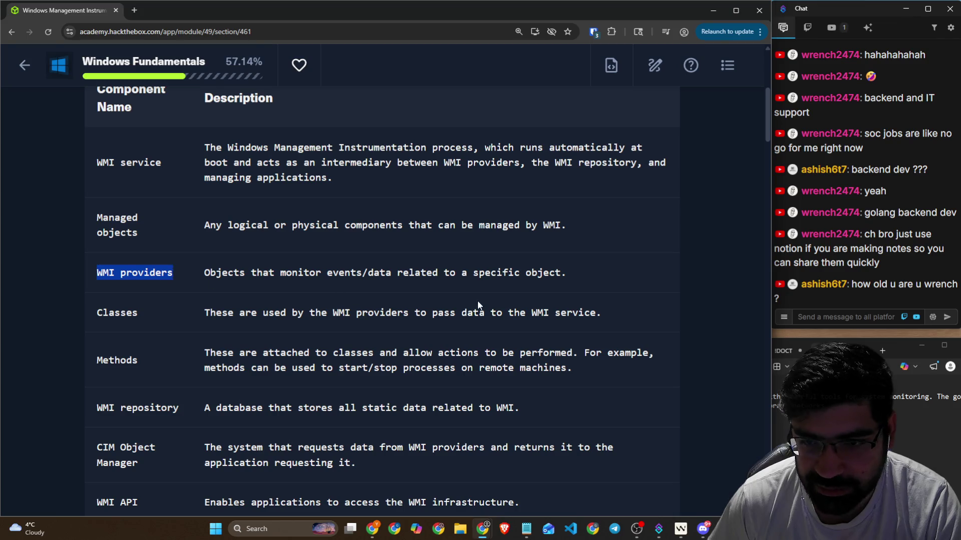
left_click_drag(525, 314, 596, 313)
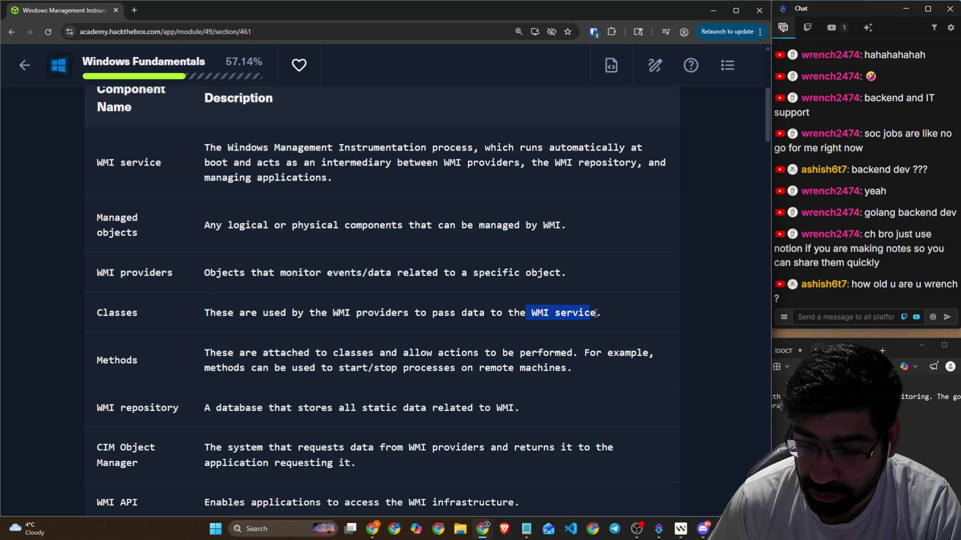
left_click(164, 317)
scroll(162, 310, "down", 2)
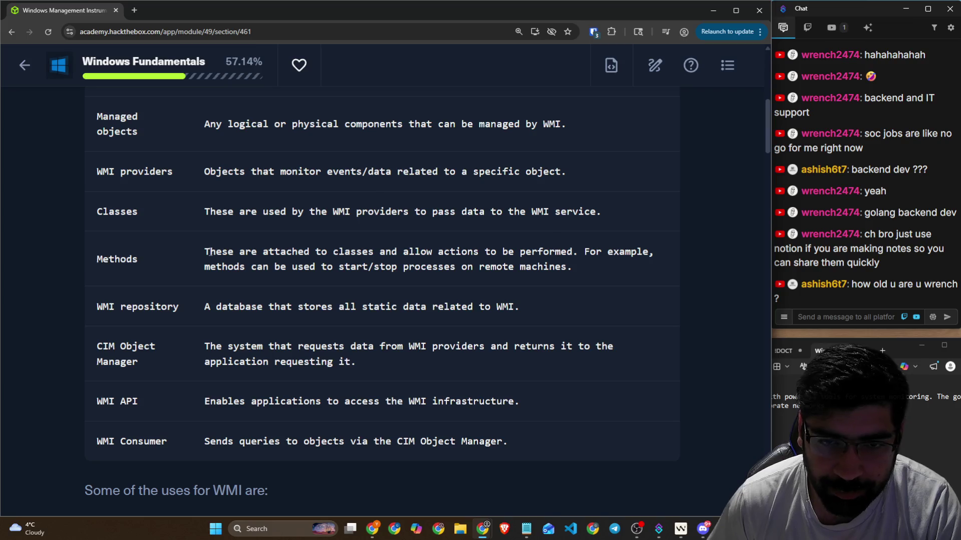
mouse_move(209, 251)
left_mouse_down()
mouse_move(415, 261)
mouse_move(595, 247)
mouse_move(602, 271)
left_mouse_up()
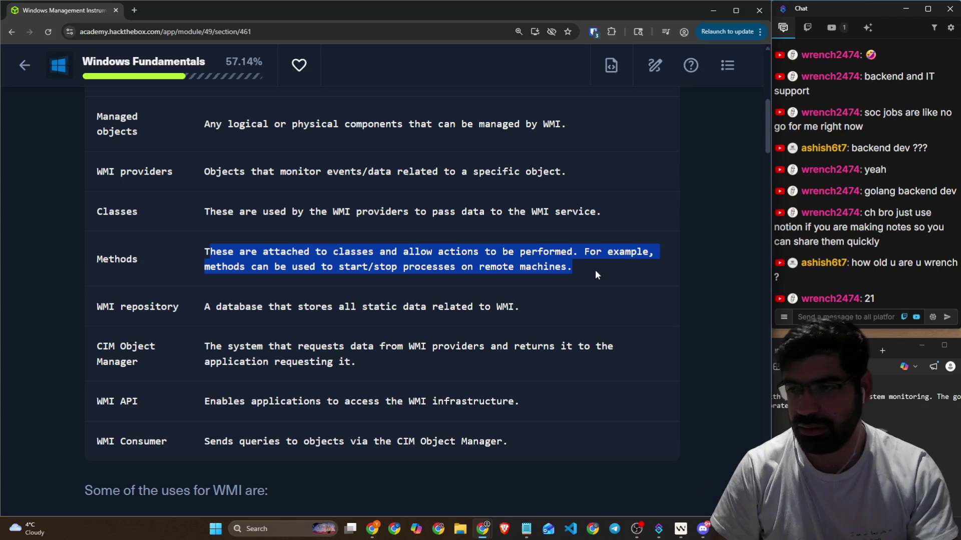
left_click(539, 290)
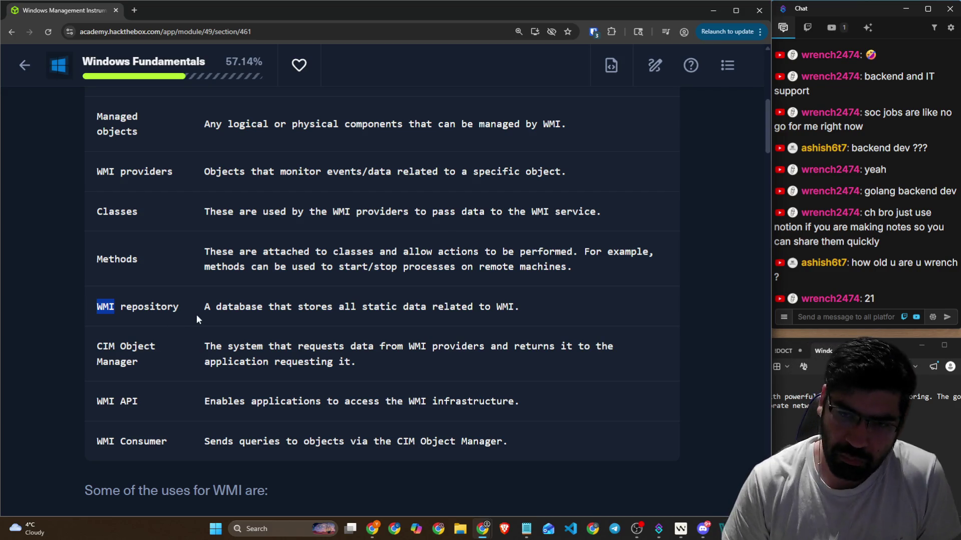
Step: Highlight the WMI repository and CIM Object Manager rows of the table
mouse_move(269, 308)
left_mouse_down()
mouse_move(408, 309)
mouse_move(414, 318)
left_mouse_up()
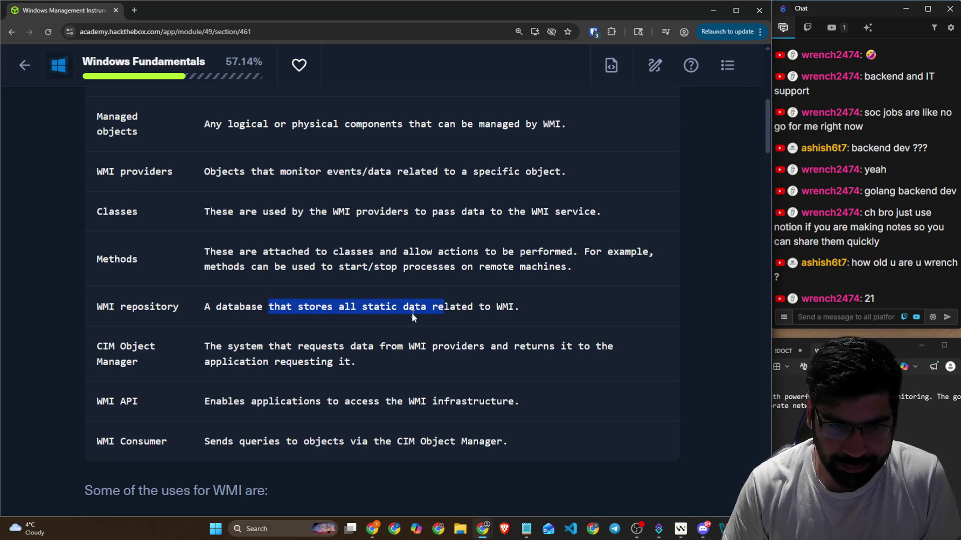
left_click(156, 347)
mouse_move(84, 349)
left_mouse_down()
mouse_move(159, 351)
mouse_move(156, 361)
mouse_move(194, 364)
left_mouse_up()
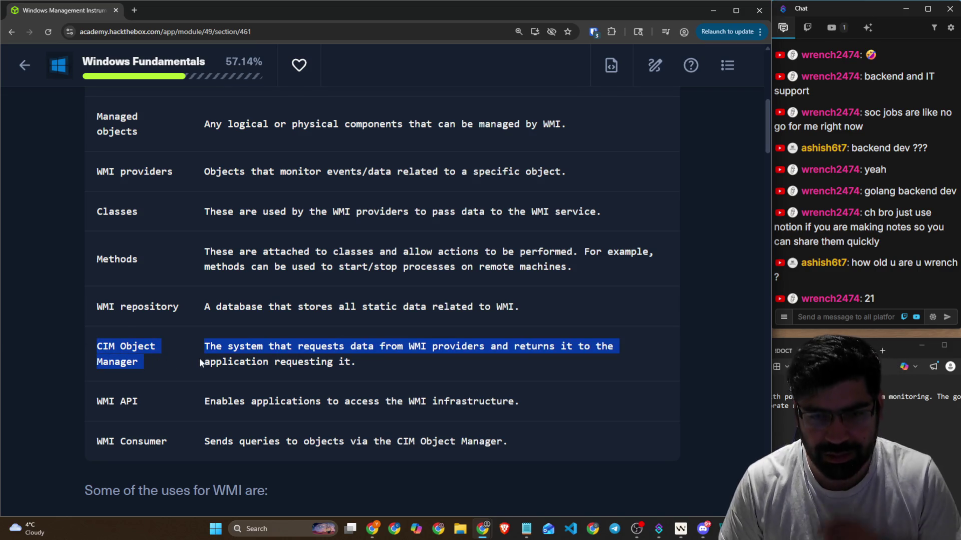
left_click(268, 351)
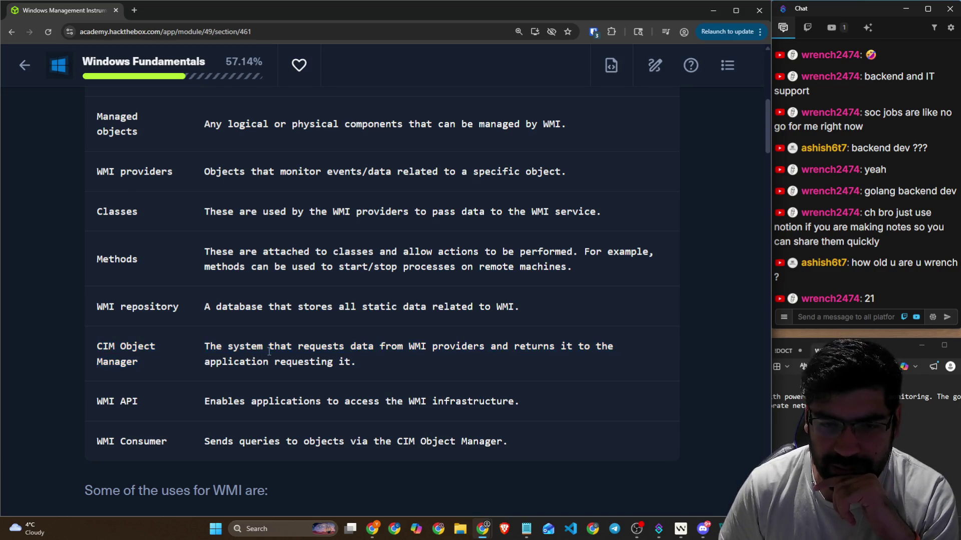
left_click_drag(268, 351, 607, 346)
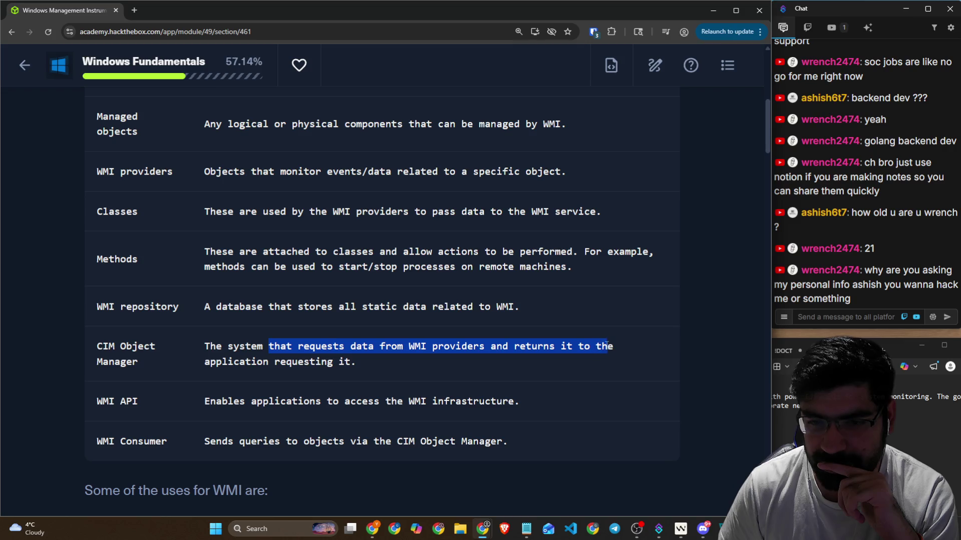
left_click(362, 358)
left_click_drag(97, 402, 150, 404)
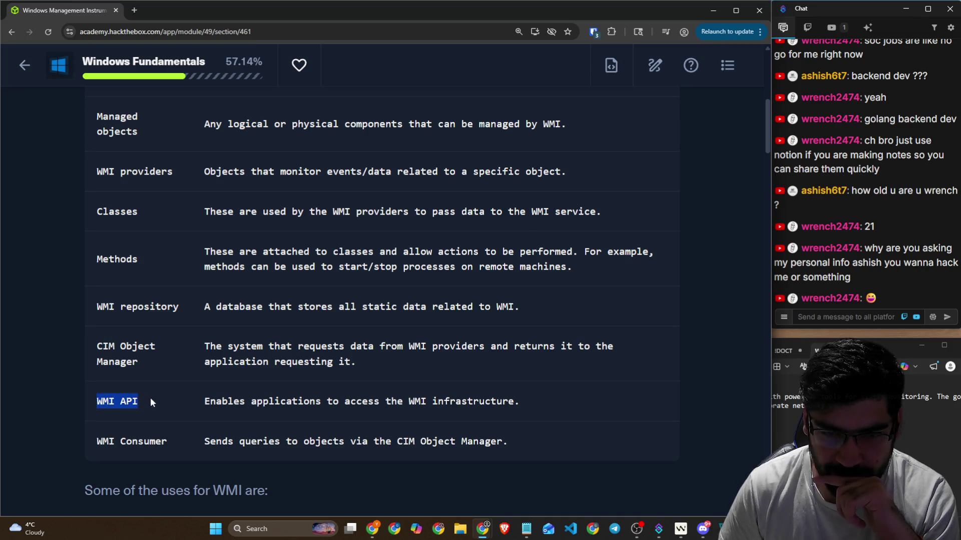
Step: Highlight the WMI API, WMI Consumer and CIM Object Manager descriptions further down
scroll(226, 320, "down", 4)
left_click_drag(208, 200, 528, 199)
left_click_drag(95, 241, 502, 240)
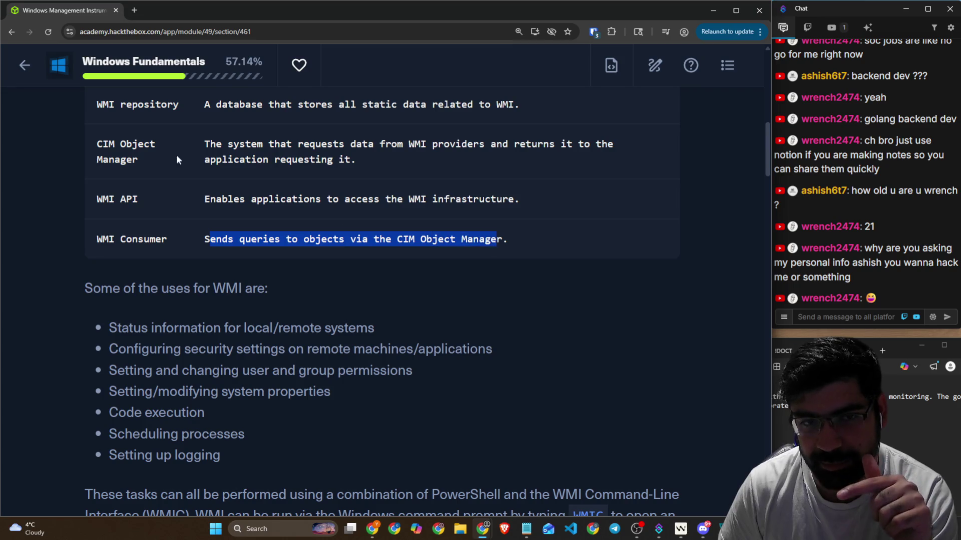
left_click_drag(96, 144, 153, 158)
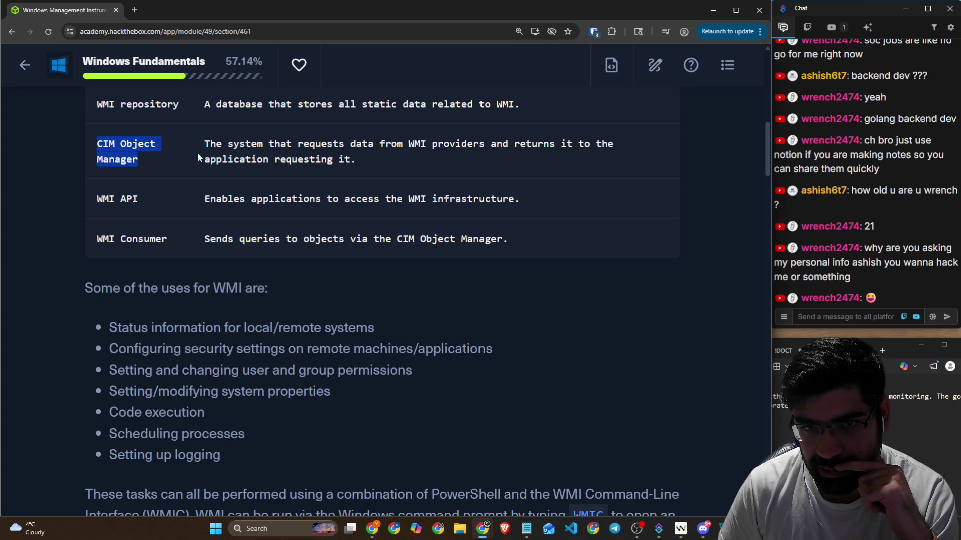
left_click_drag(206, 144, 464, 147)
left_click(354, 157)
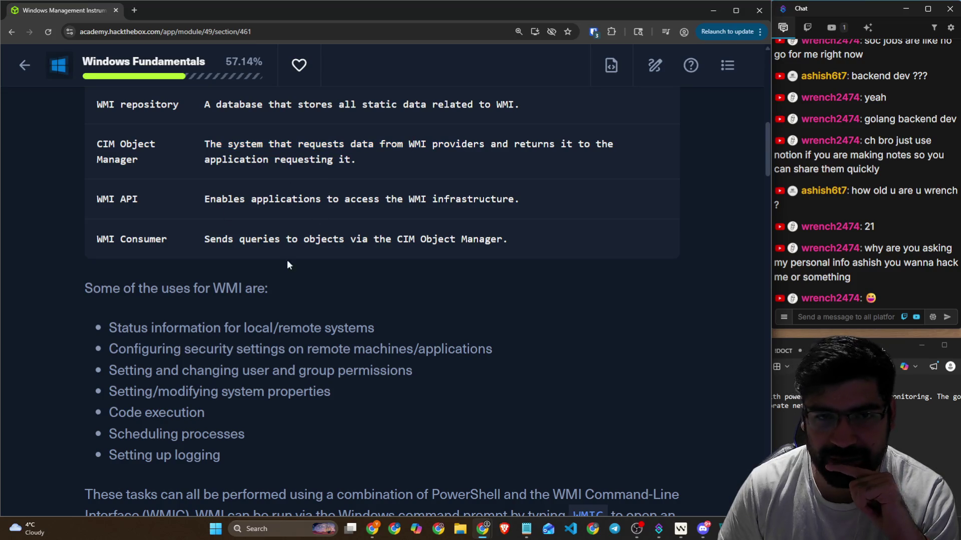
scroll(289, 266, "down", 2)
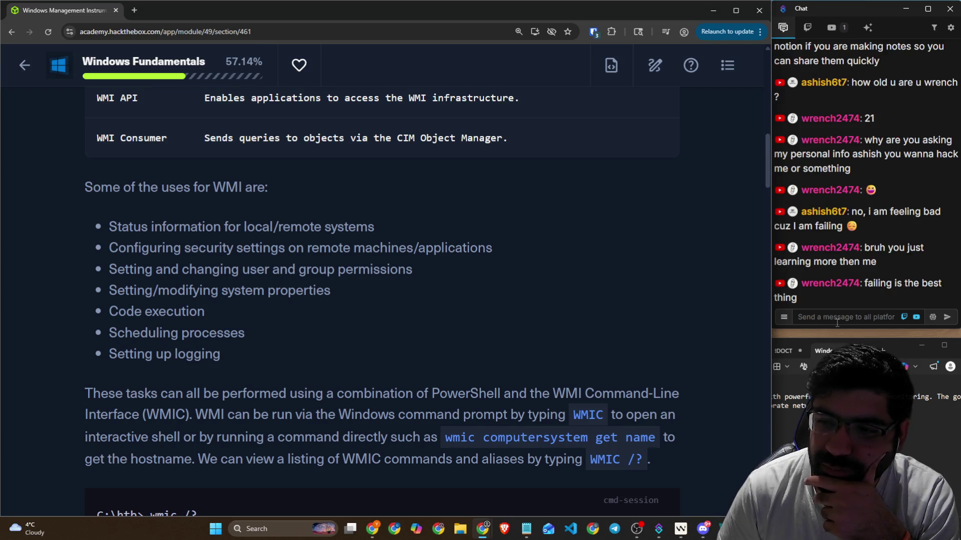
left_click(835, 321)
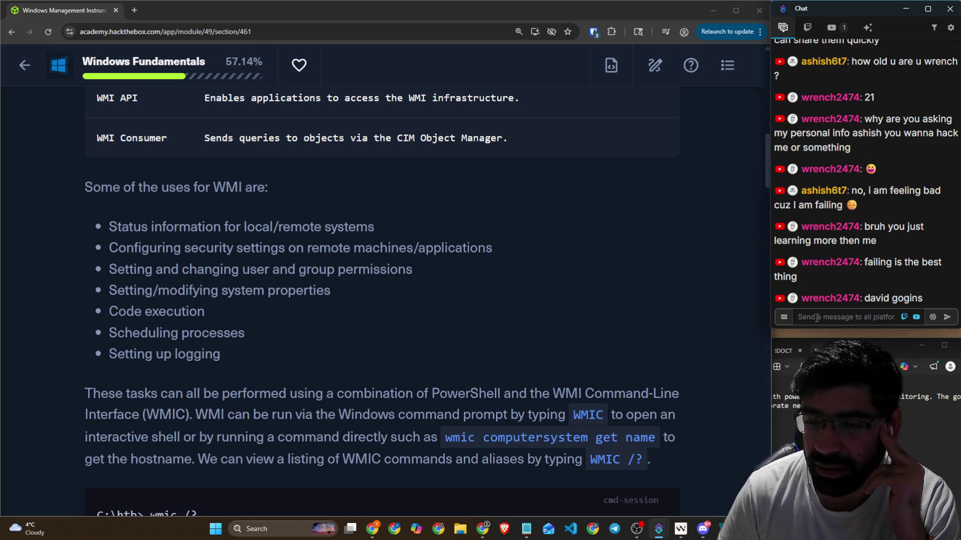
left_click(70, 197)
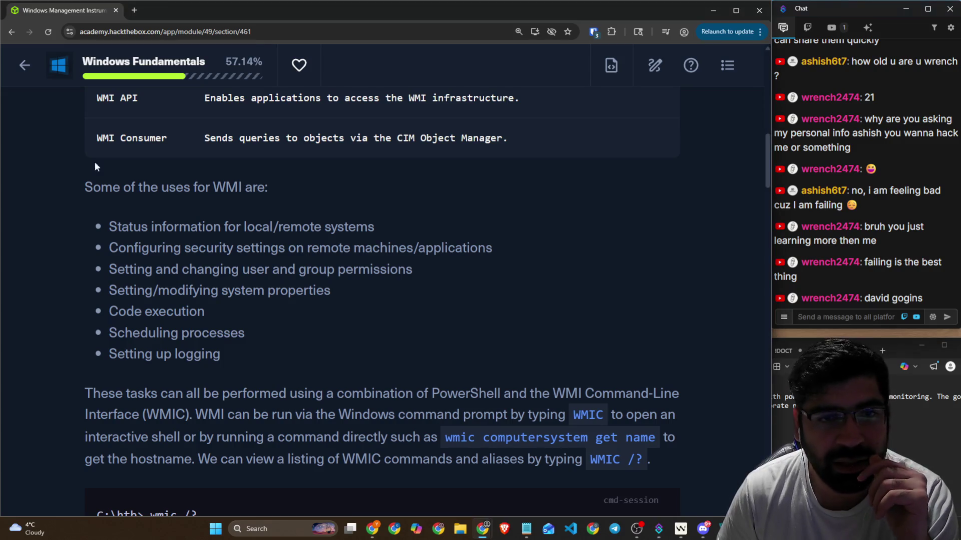
Step: Open YouTube in a new tab and search for a motivational speaker's videos
left_click(136, 16)
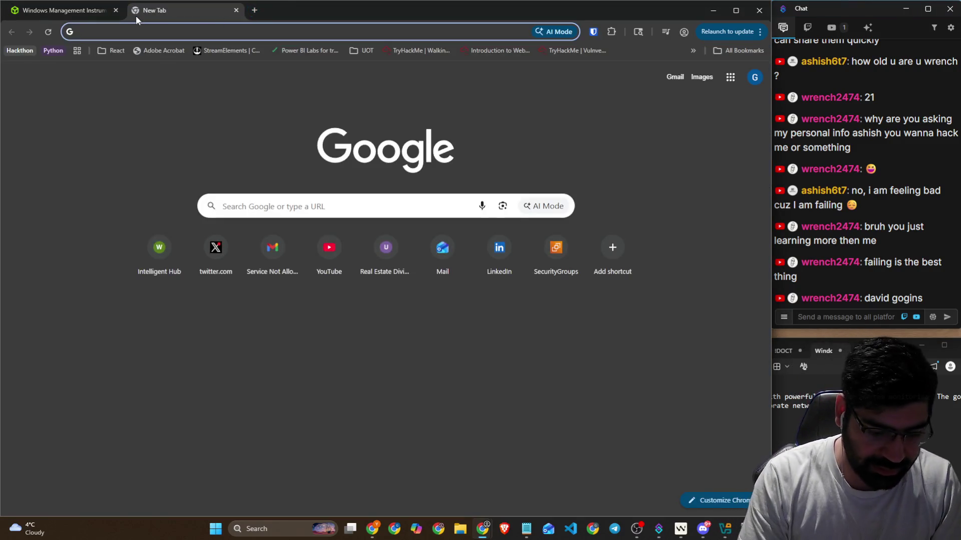
type("youtube")
key("Return")
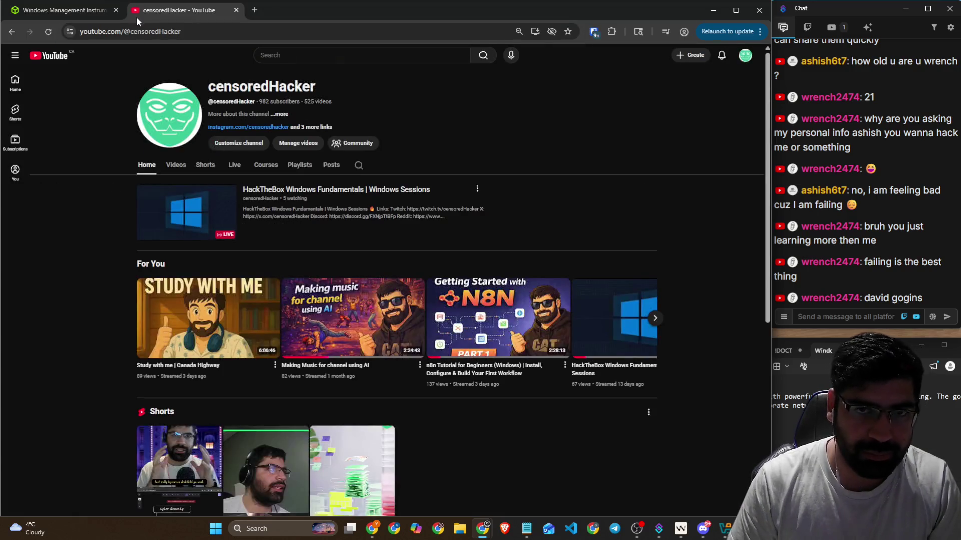
left_click(305, 53)
type("sa")
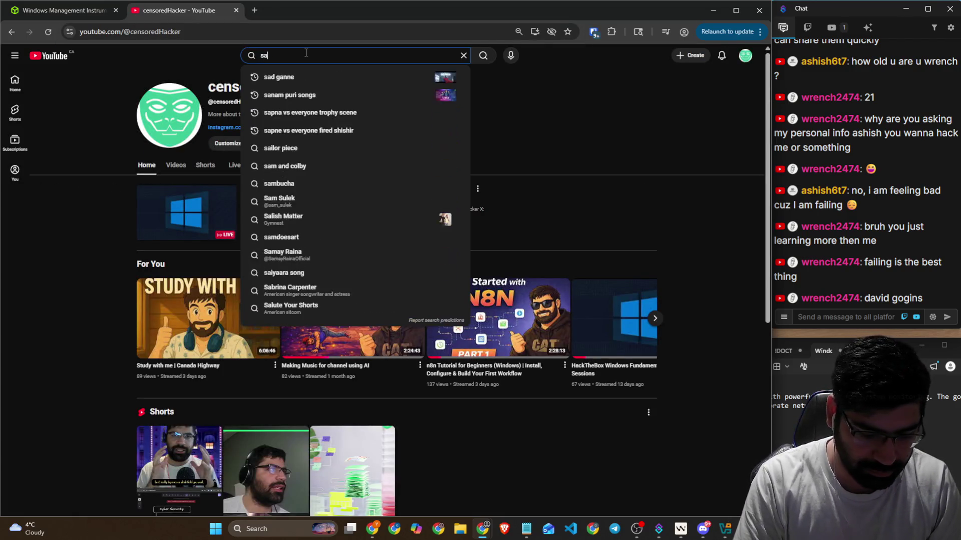
type("ndeep mas")
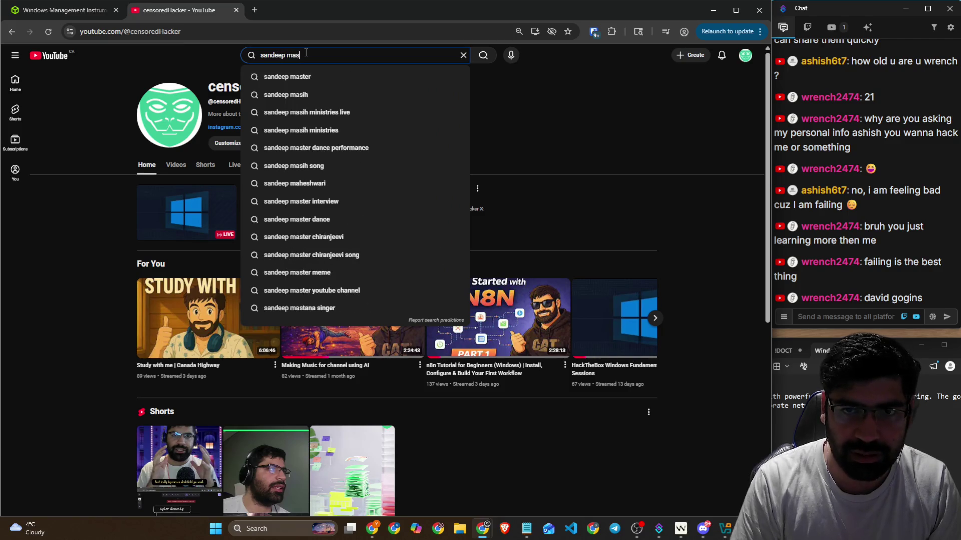
key("BackSpace")
key("Down")
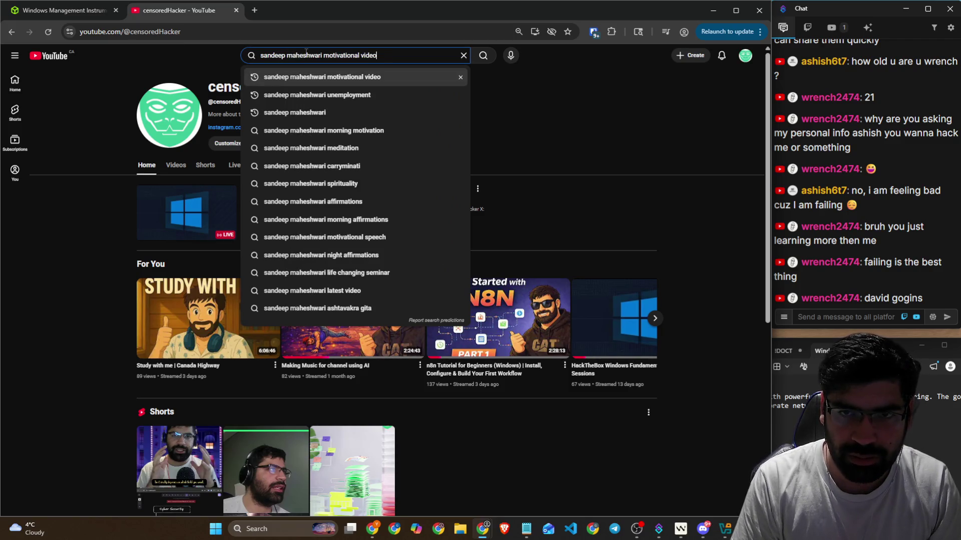
key("Return")
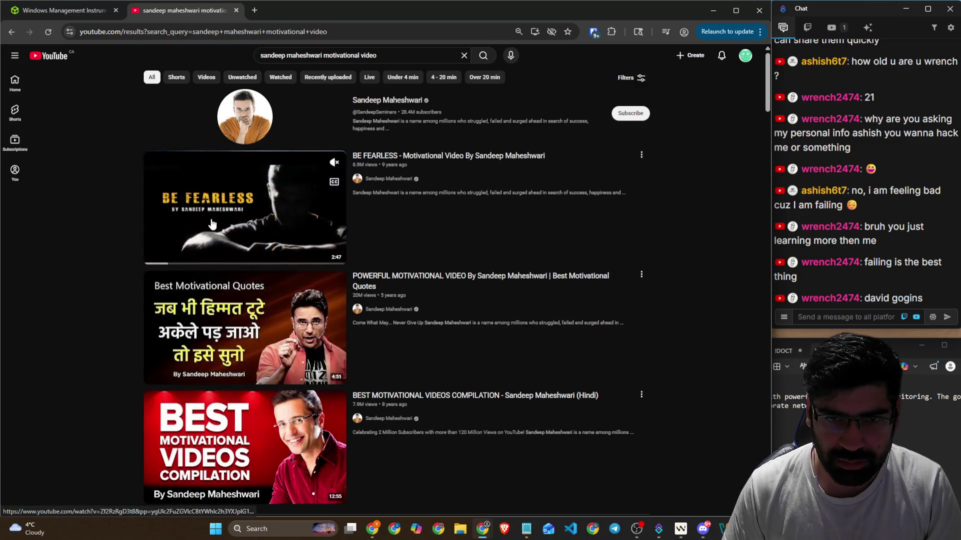
Step: Refine the YouTube search by adding 'student' to the query
scroll(403, 56, "down", 6)
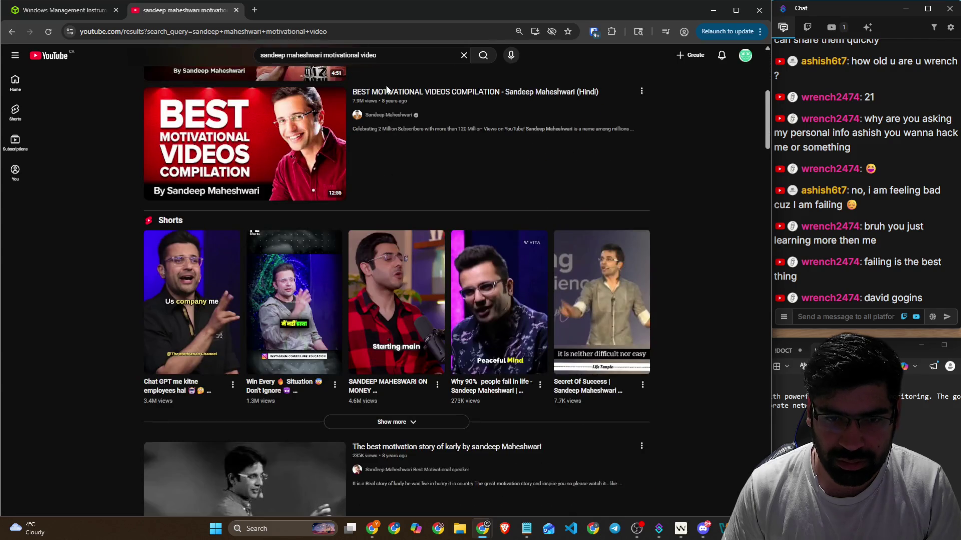
scroll(403, 59, "up", 2)
left_click(402, 56)
type("studenmt")
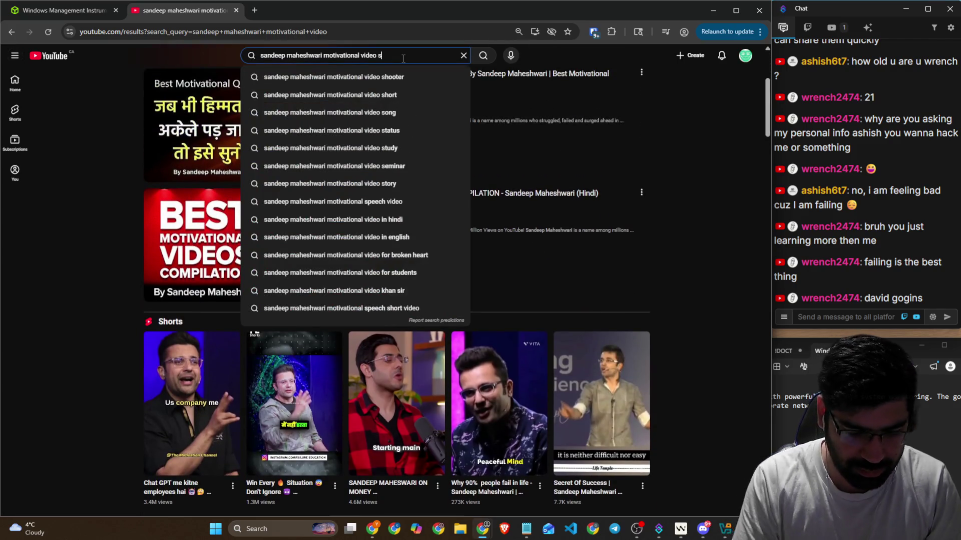
key("Return")
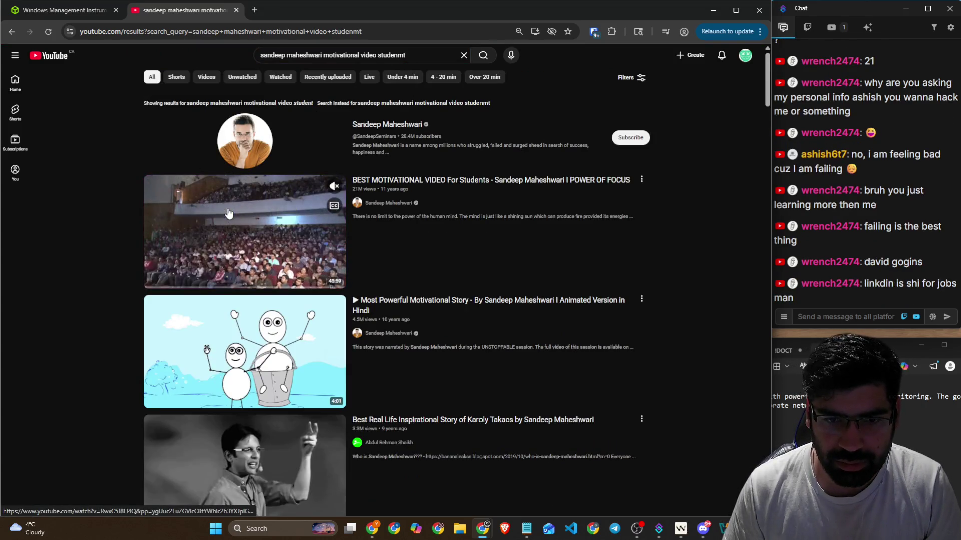
Step: Copy the 'Power of Focus' video's share link and post it in the stream chat
scroll(235, 207, "down", 1)
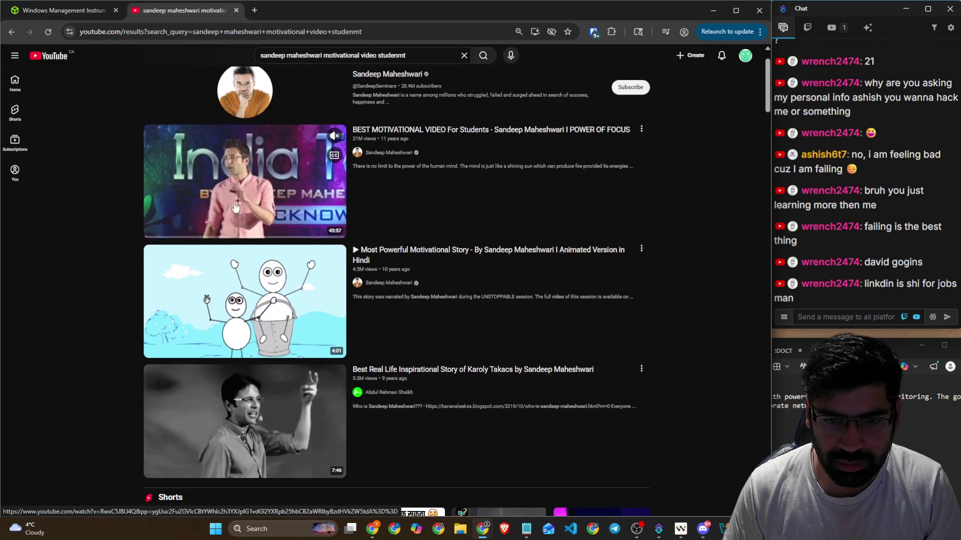
left_click(641, 368)
left_click(664, 448)
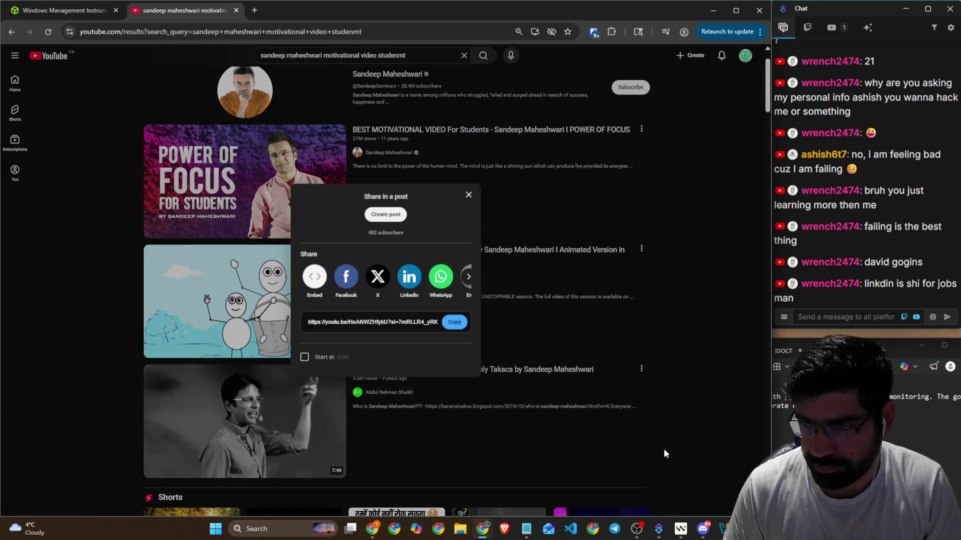
left_click(467, 322)
left_click(852, 317)
key("ctrl+v")
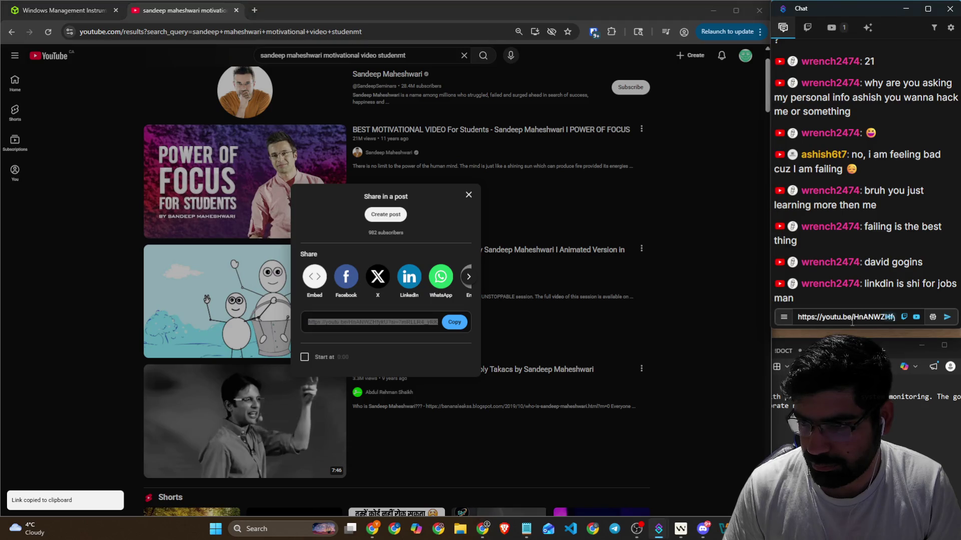
key("Return")
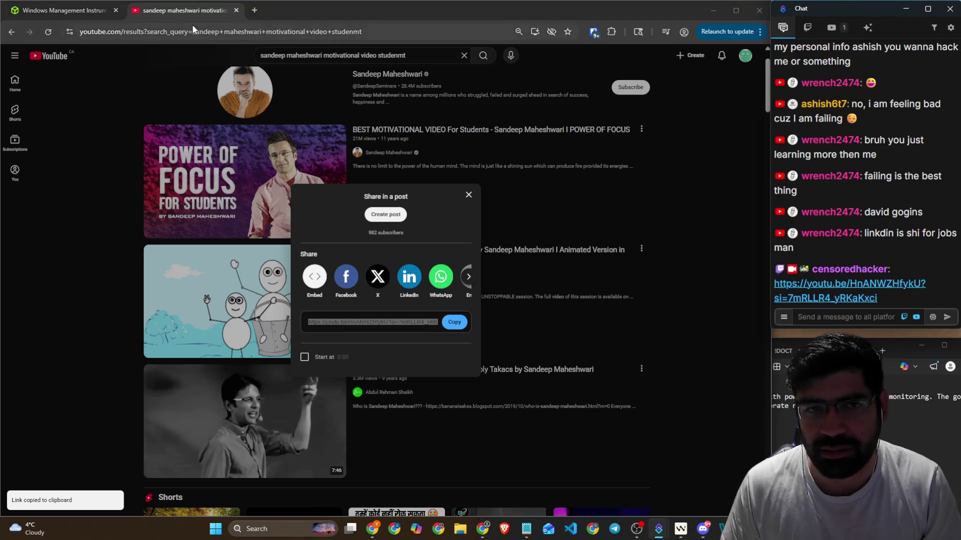
left_click(60, 10)
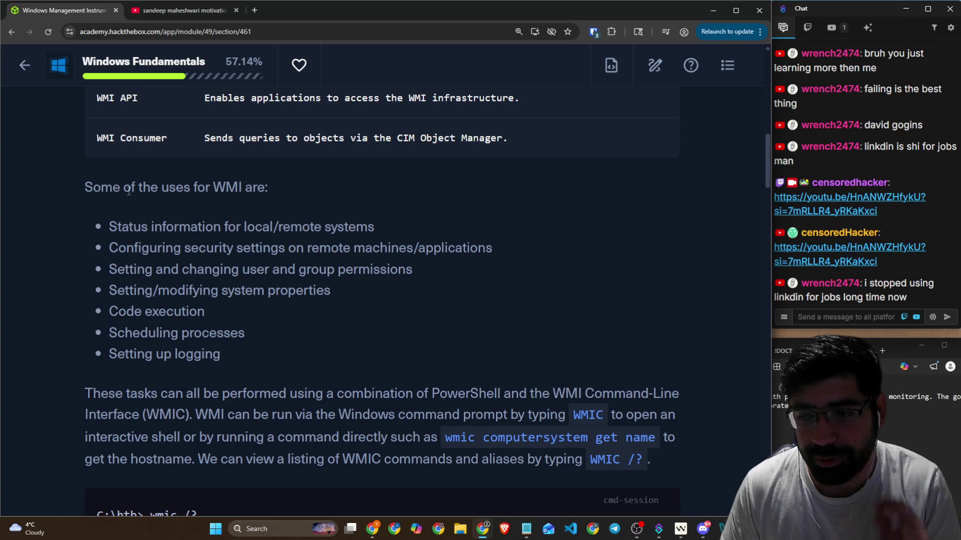
Step: Highlight the uses of WMI: status information, security settings and user and group permissions
left_click_drag(86, 186, 266, 188)
left_click(127, 211)
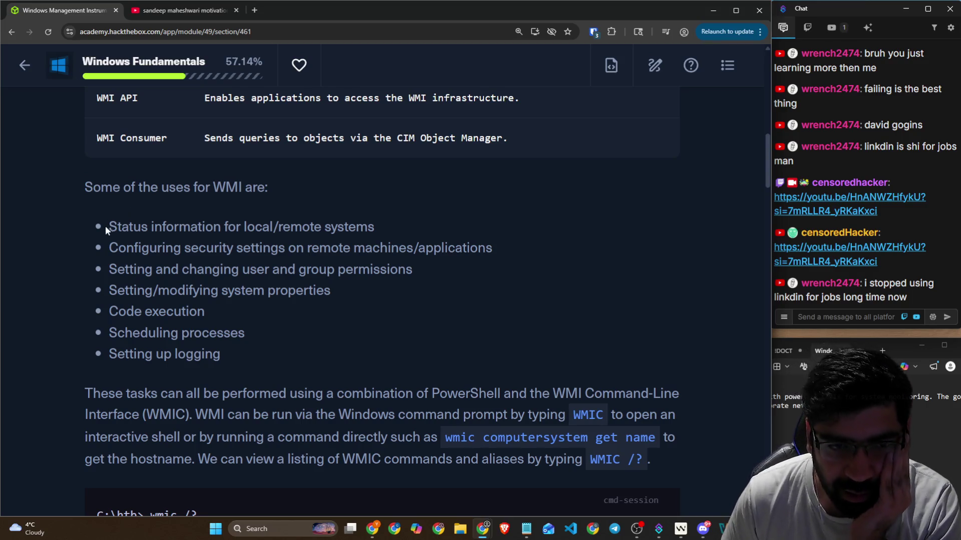
left_click_drag(106, 230, 370, 228)
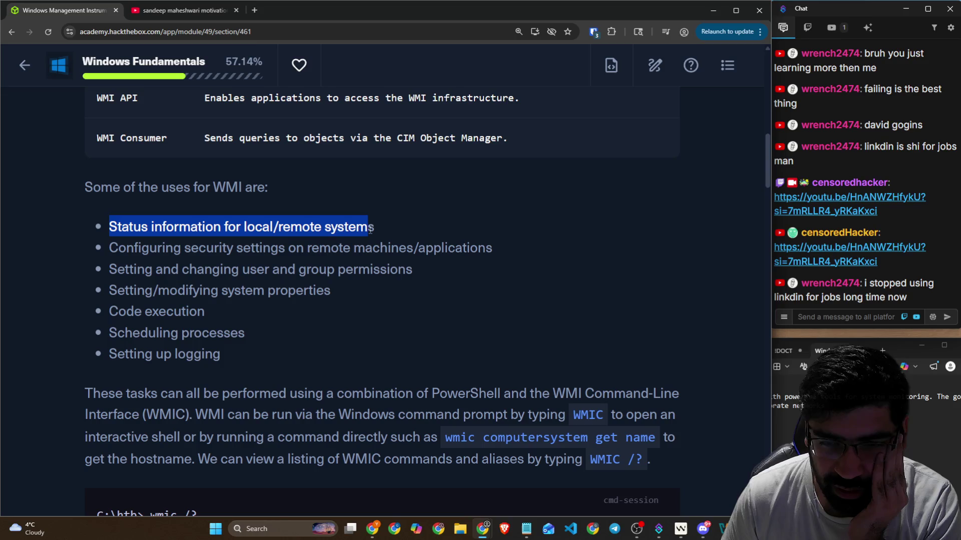
left_click_drag(110, 249, 490, 249)
left_click_drag(104, 273, 410, 262)
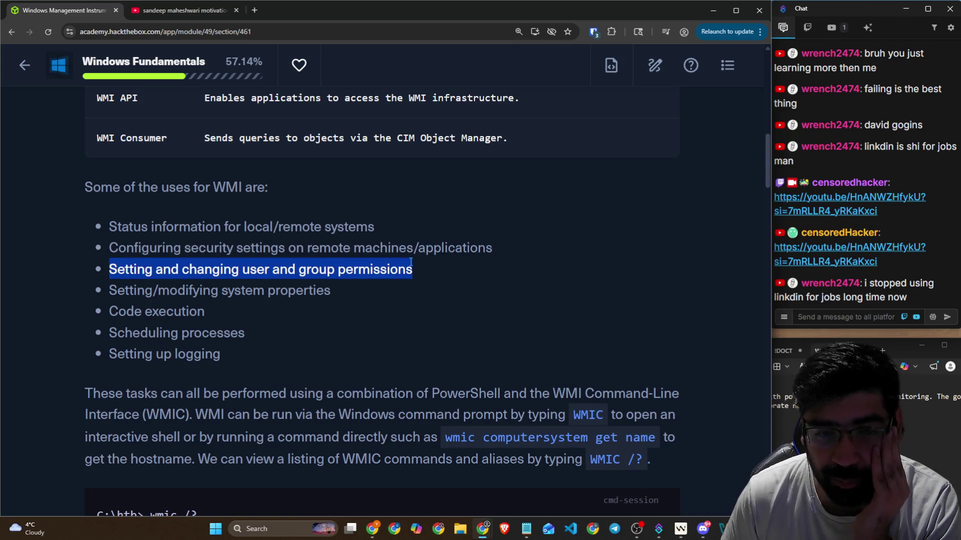
left_click_drag(86, 186, 280, 191)
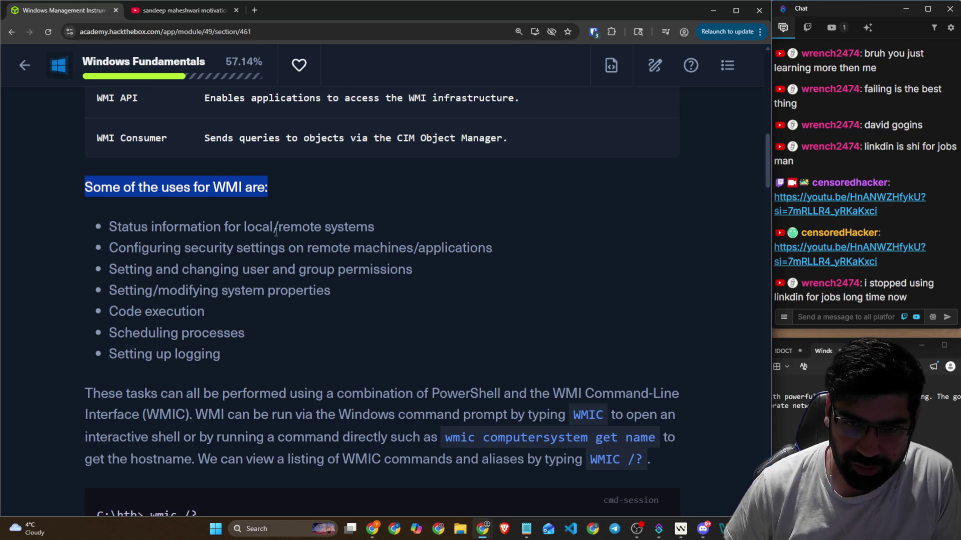
left_click_drag(275, 232, 344, 233)
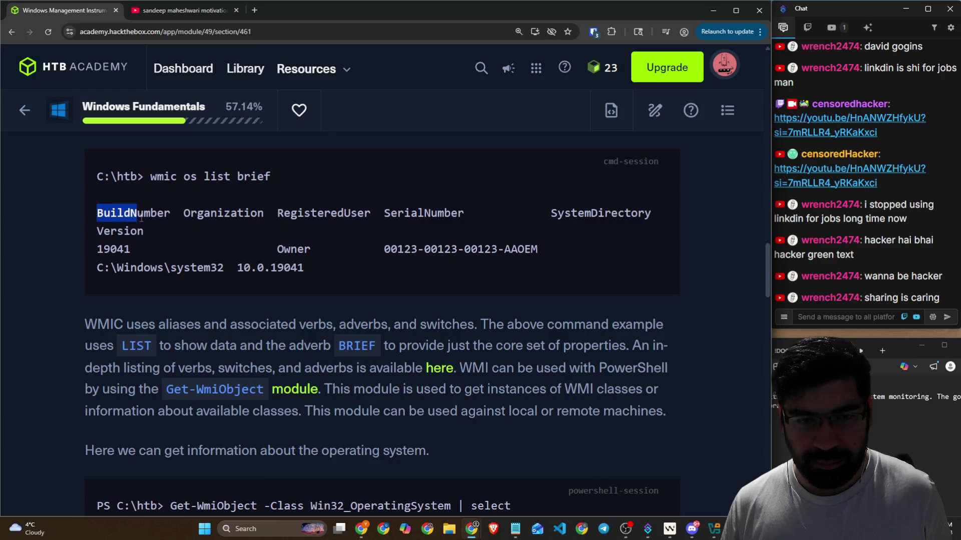
Step: Highlight the sentence about WMIC aliases, verbs and switches
scroll(154, 248, "down", 2)
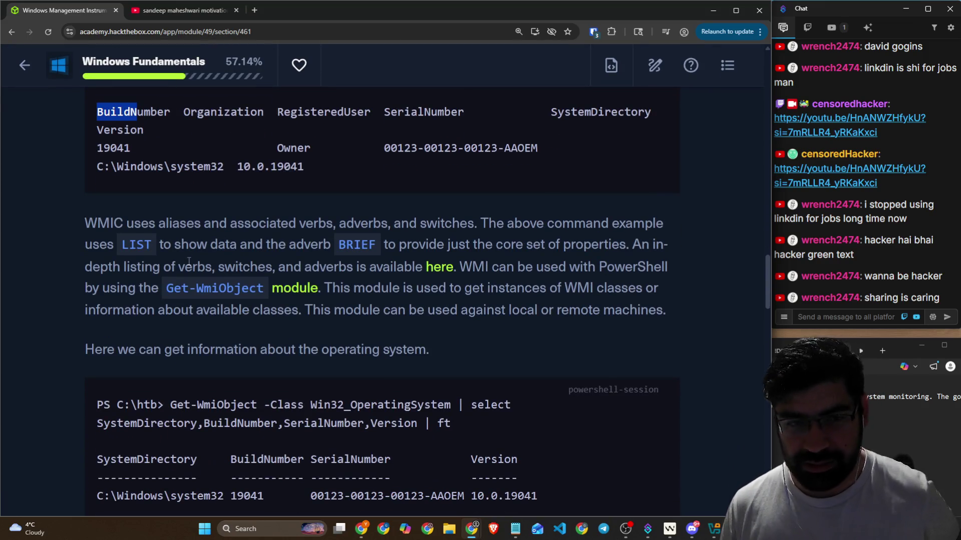
scroll(188, 260, "down", 3)
scroll(178, 245, "up", 2)
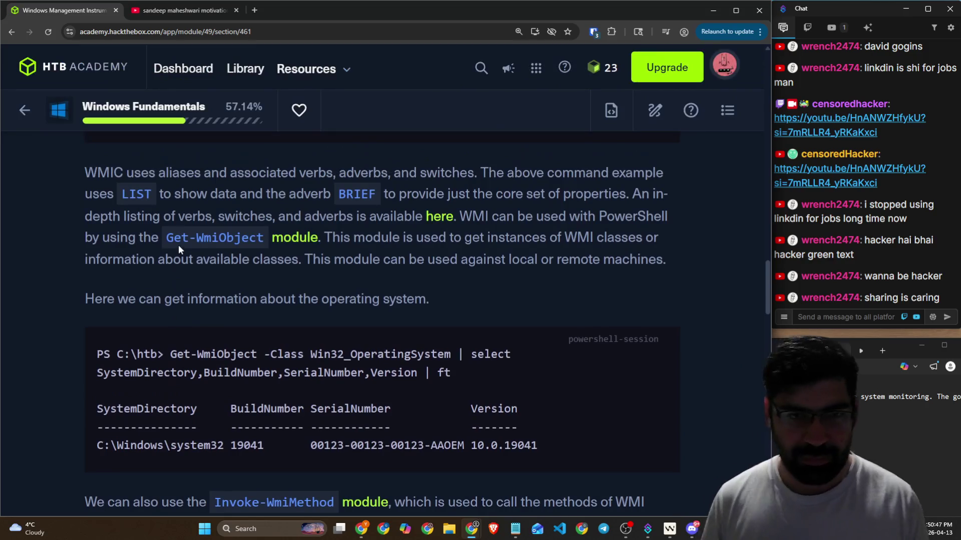
mouse_move(133, 174)
left_mouse_down()
mouse_move(369, 178)
mouse_move(444, 168)
left_mouse_up()
scroll(483, 217, "up", 2)
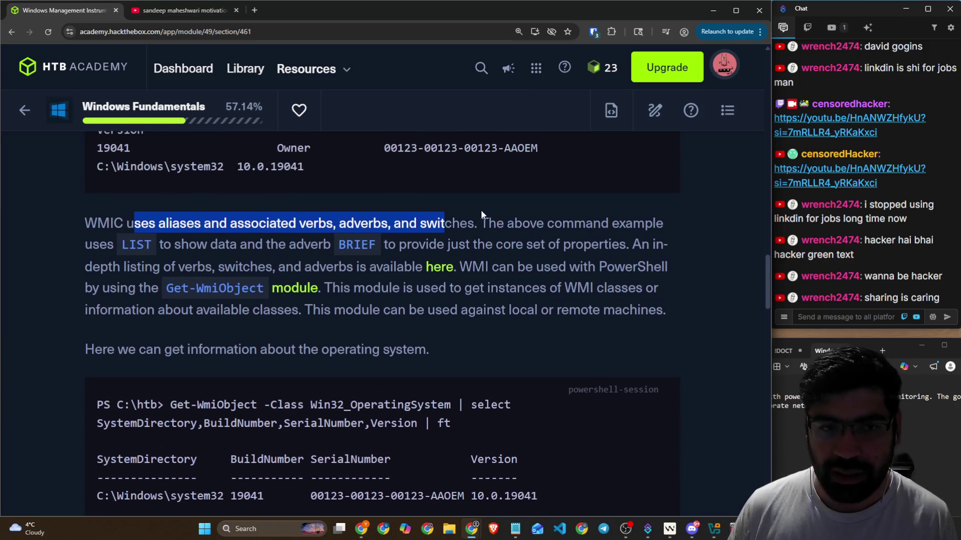
scroll(483, 300, "up", 1)
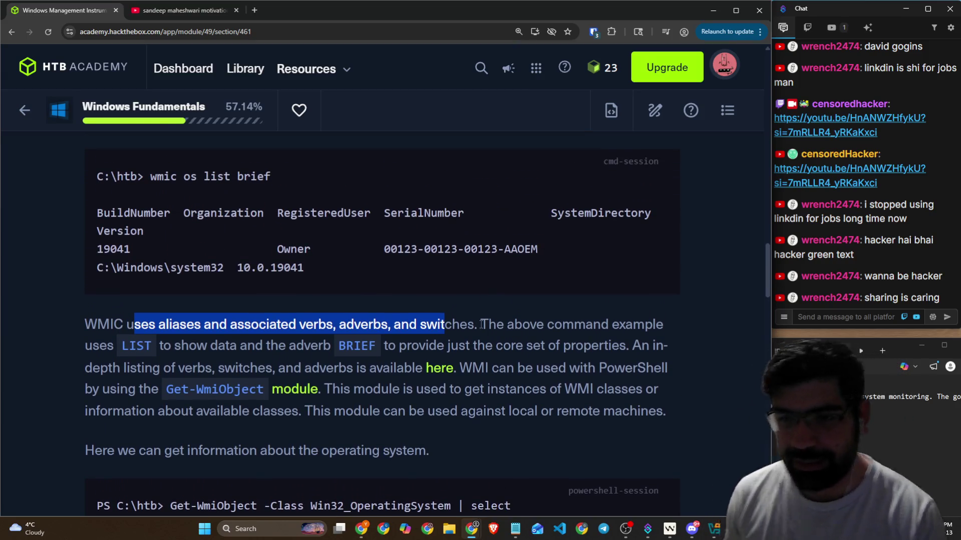
scroll(473, 293, "down", 1)
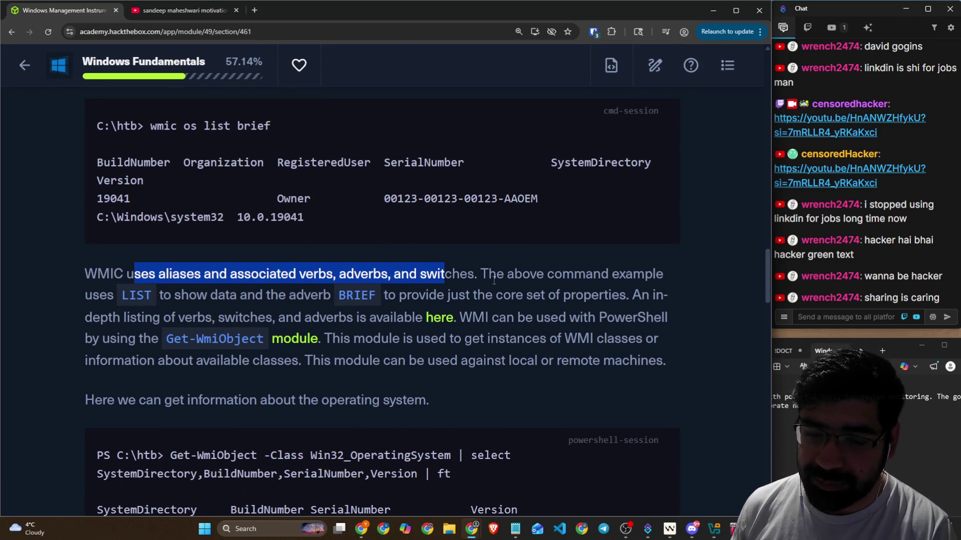
Step: Highlight the 'list brief' example and verbs sentence, then open the 'here' link in a new tab
left_click_drag(481, 274, 645, 277)
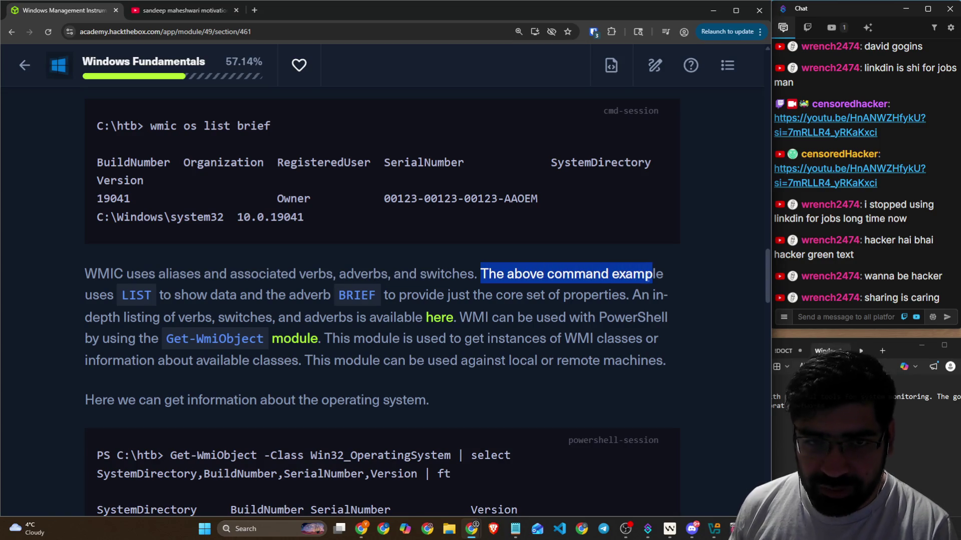
left_click_drag(204, 125, 274, 131)
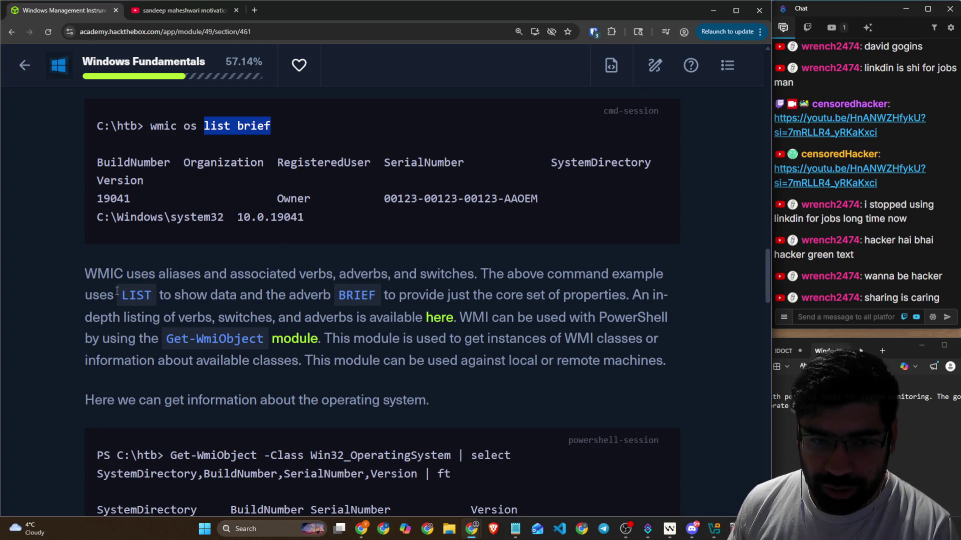
left_click_drag(117, 291, 611, 295)
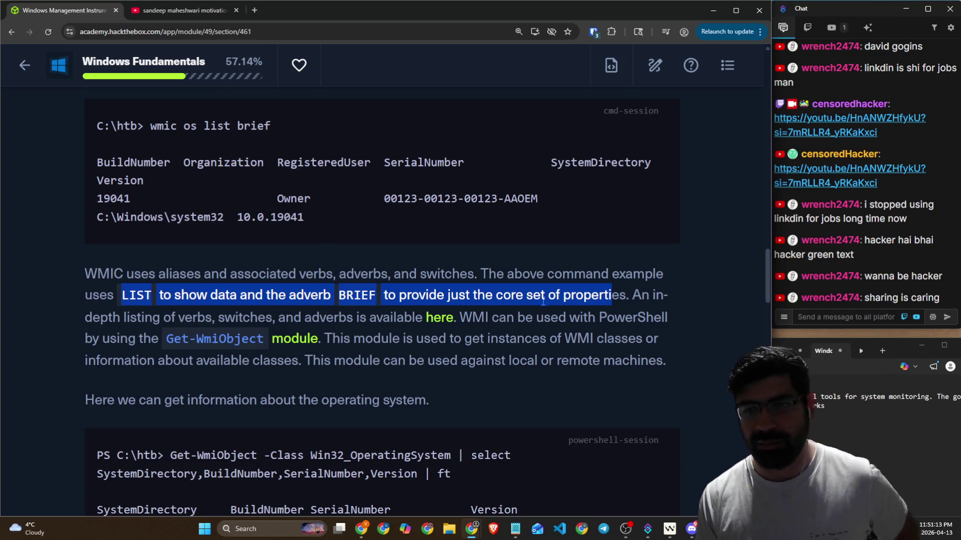
left_click_drag(135, 315, 418, 313)
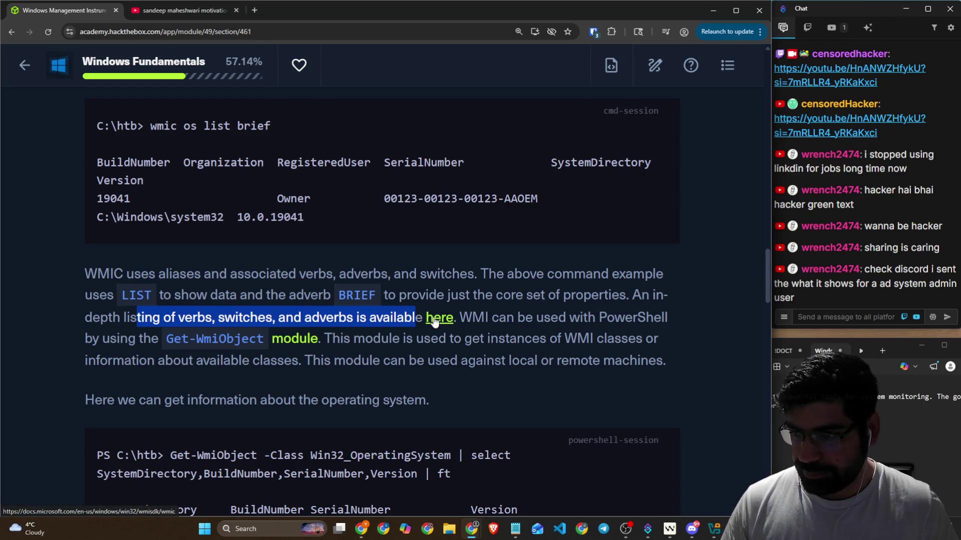
right_click(436, 319)
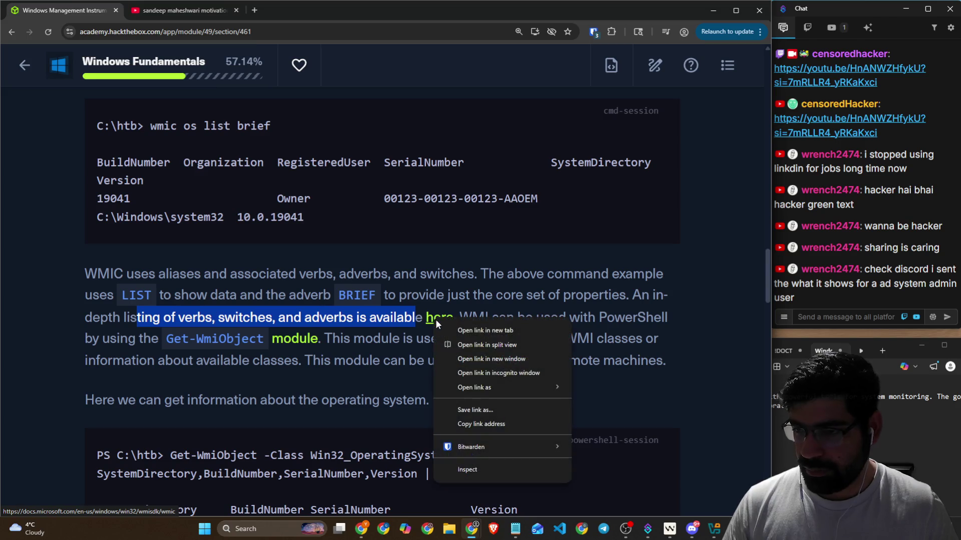
left_click(443, 330)
left_click(692, 529)
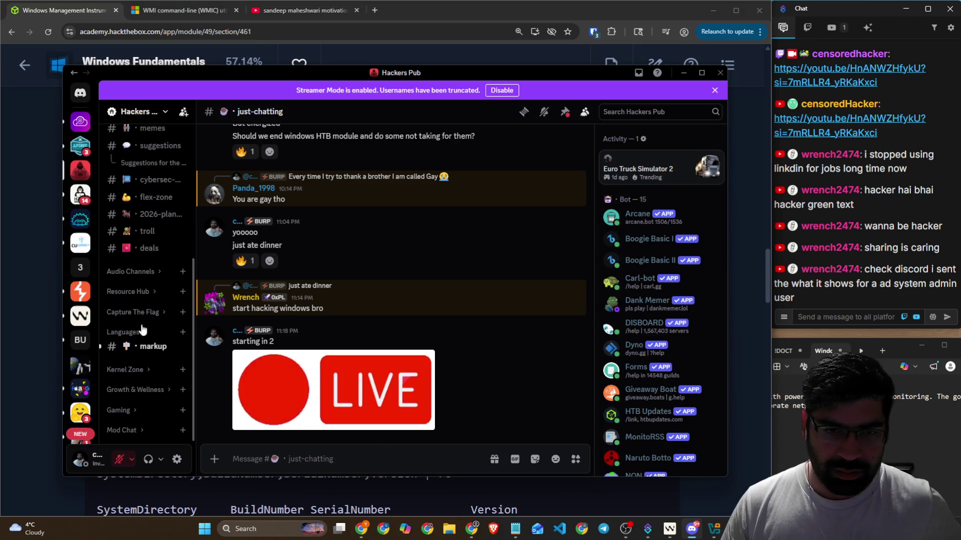
left_click(351, 413)
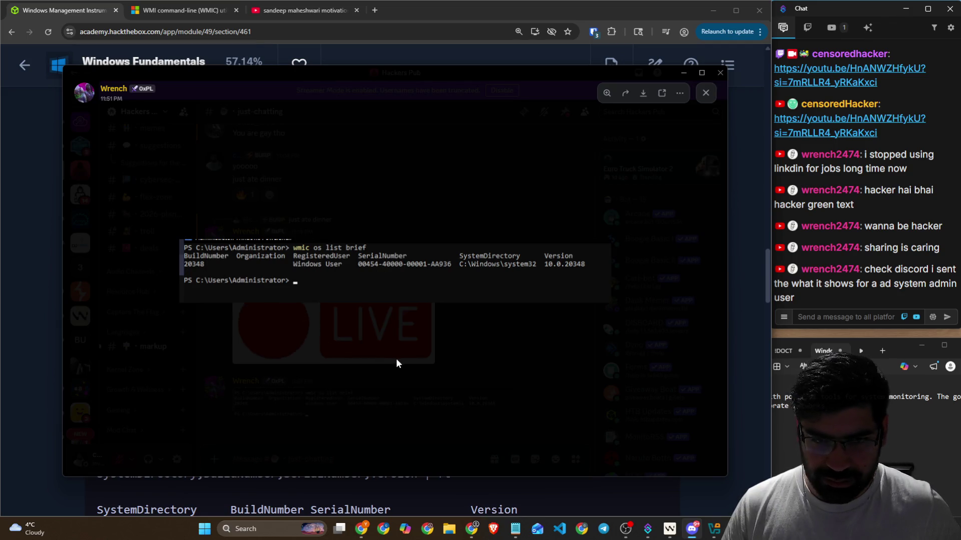
left_click(623, 502)
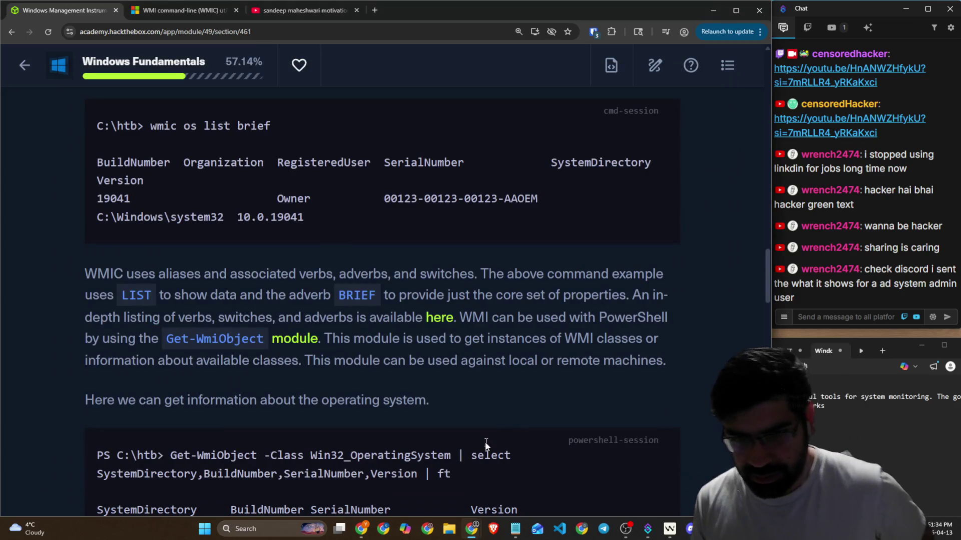
Step: Copy the WMIC documentation URL, post it to the stream chat, and paste it into the notes
left_click(180, 10)
key("ctrl+c")
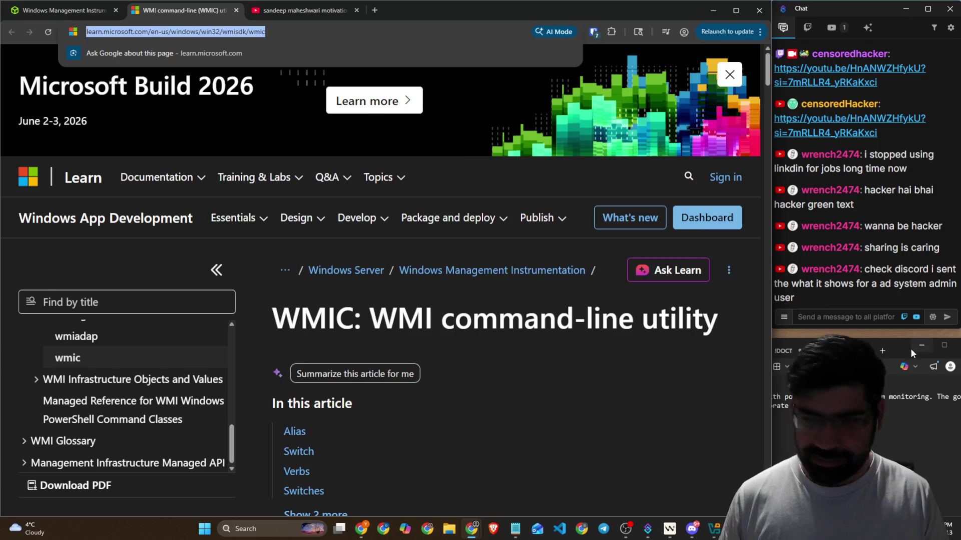
left_click(857, 318)
key("ctrl+v")
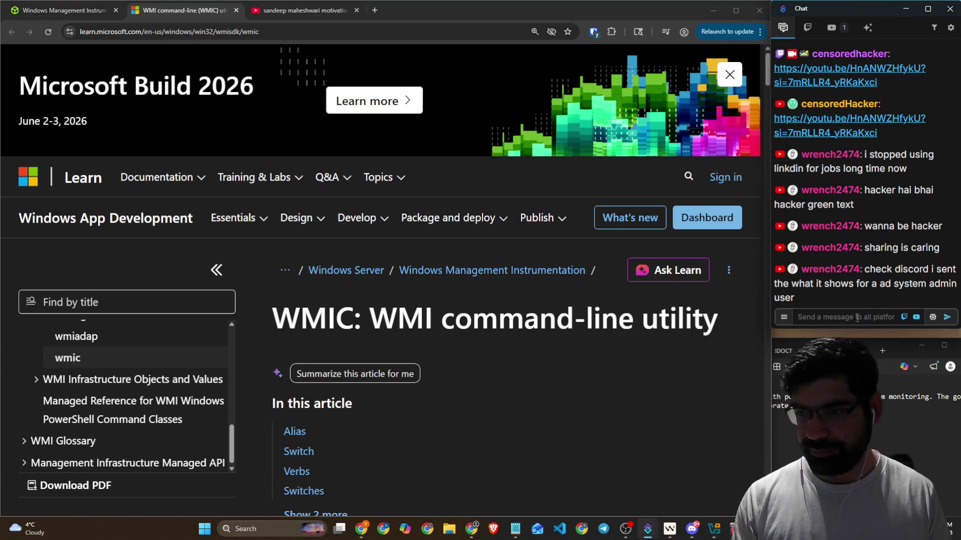
key("Return")
left_click(75, 10)
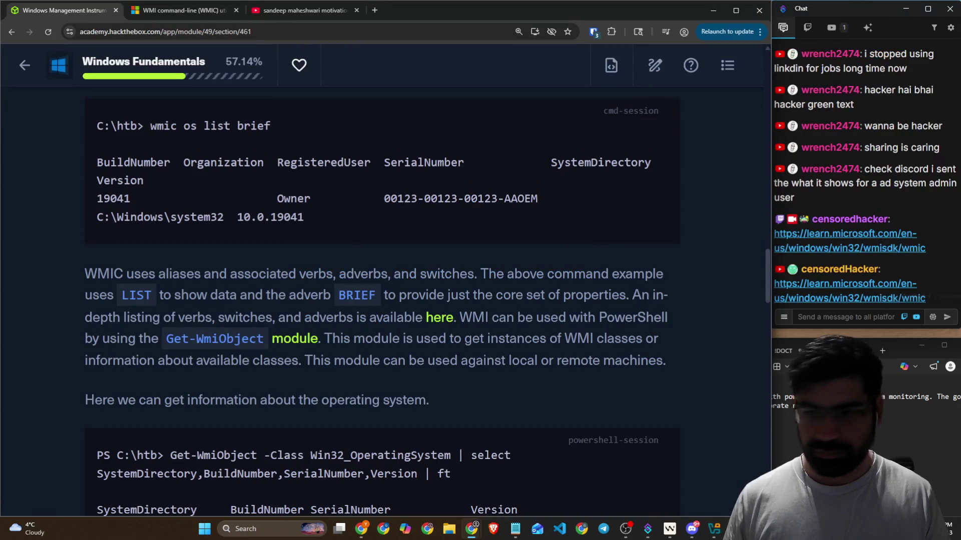
left_click(516, 529)
key("ctrl+v")
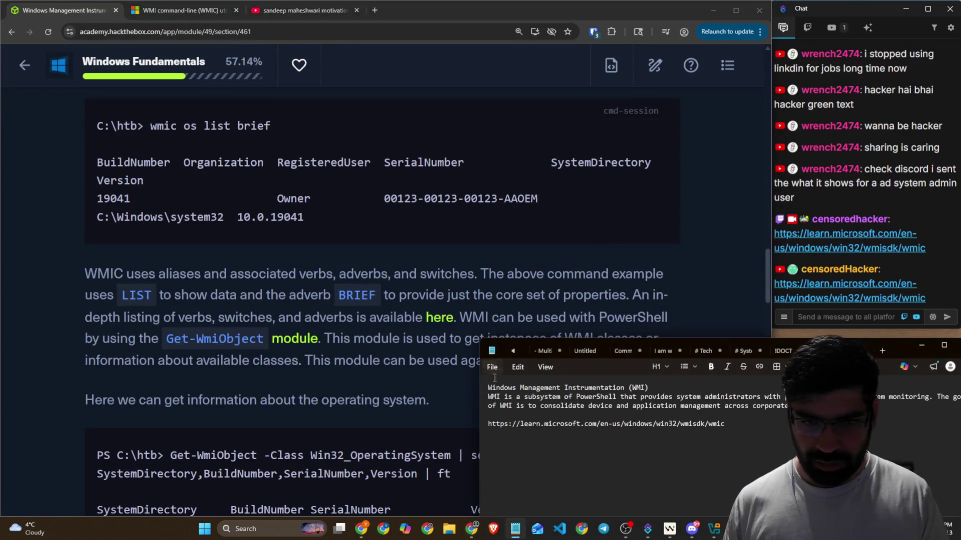
Step: Highlight the PowerShell WMI sentence and bring up link options on the Get-WmiObject module link
double_click(502, 318)
left_click_drag(530, 319, 674, 315)
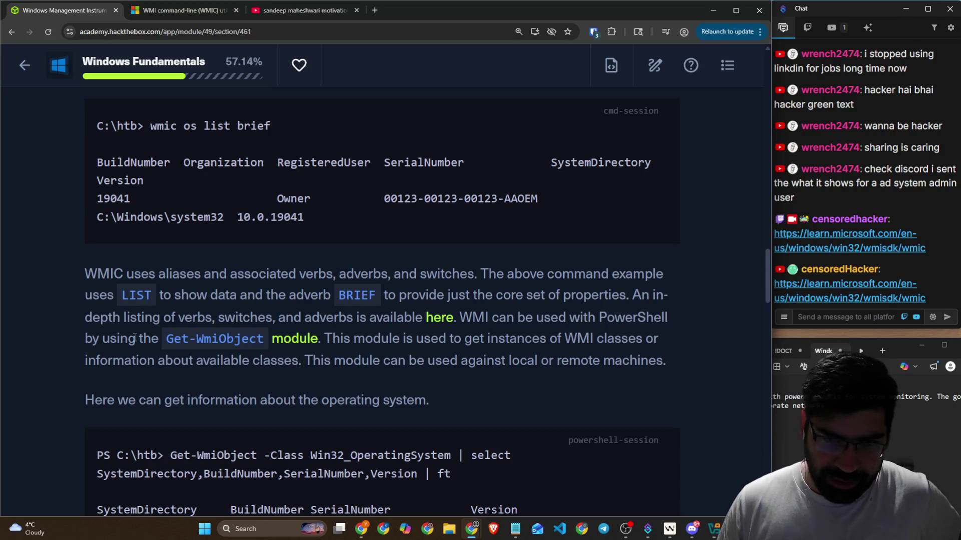
left_click_drag(145, 339, 328, 344)
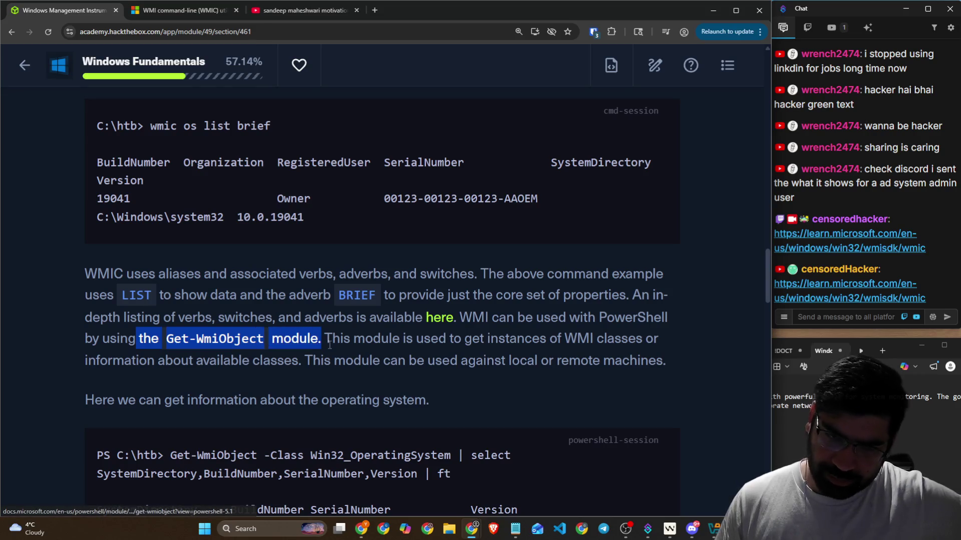
right_click(305, 340)
left_click(325, 351)
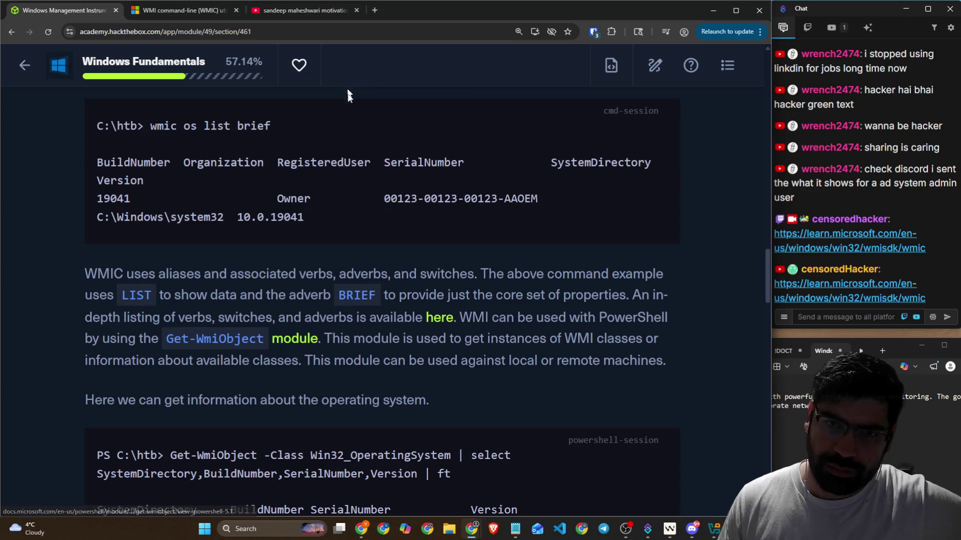
right_click(302, 346)
left_click(328, 355)
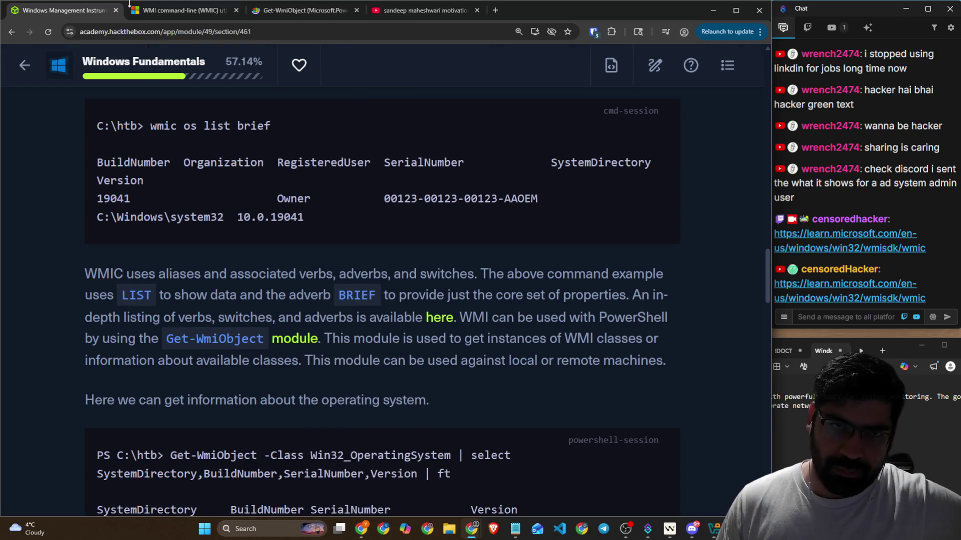
left_click(287, 11)
scroll(396, 257, "down", 3)
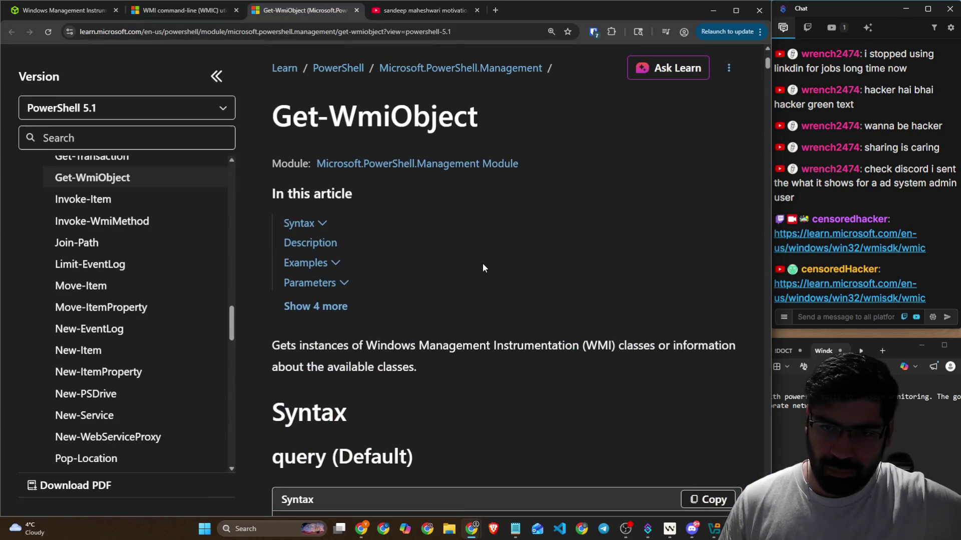
scroll(482, 263, "down", 3)
left_click_drag(366, 216, 511, 211)
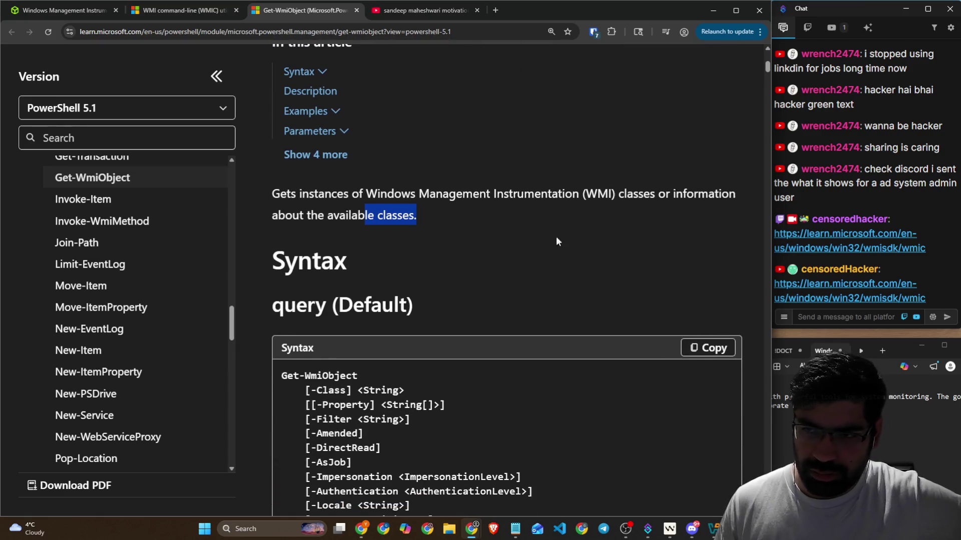
scroll(465, 247, "down", 10)
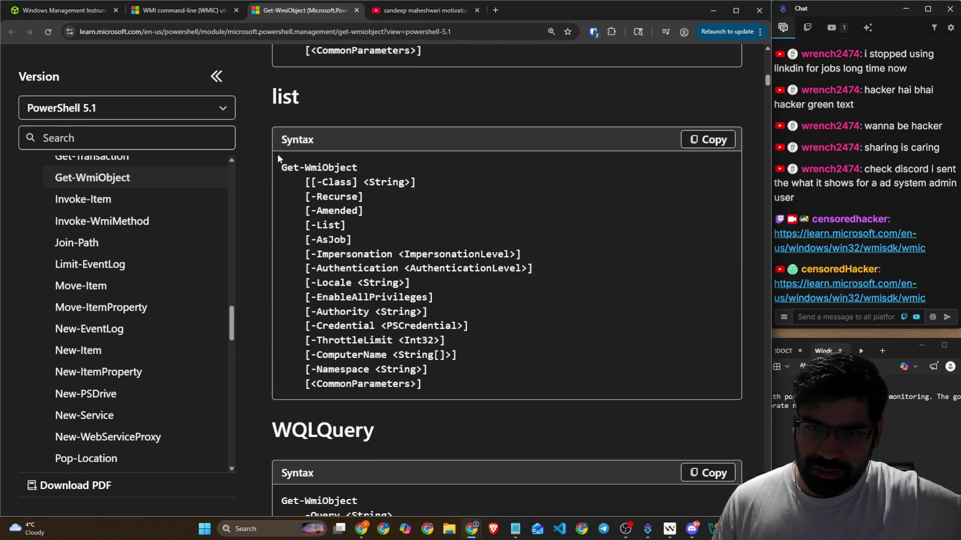
double_click(311, 167)
scroll(367, 193, "down", 7)
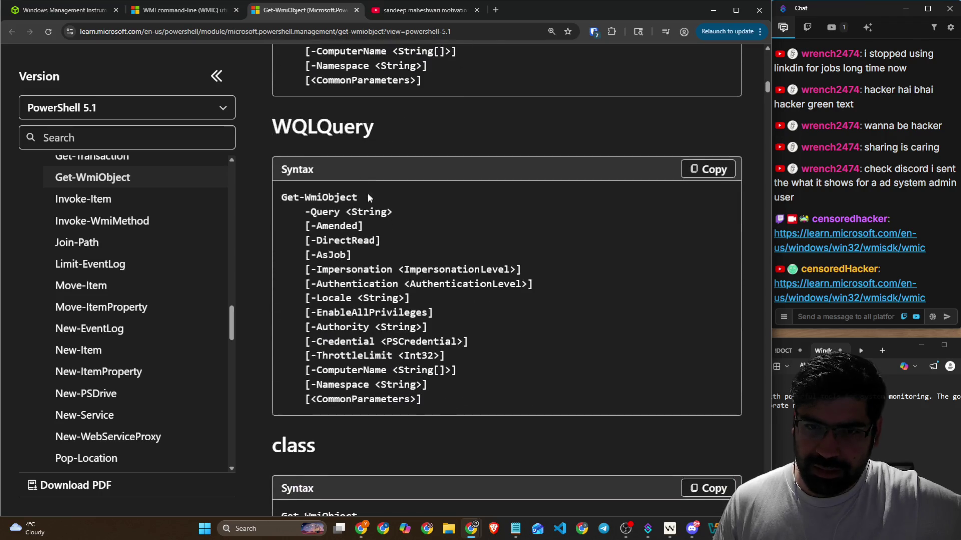
scroll(367, 202, "up", 15)
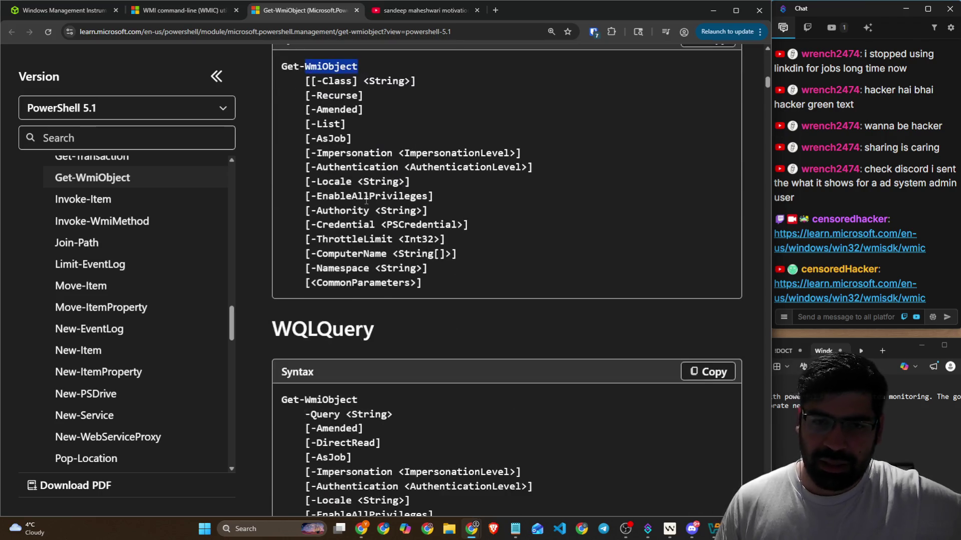
scroll(359, 197, "up", 2)
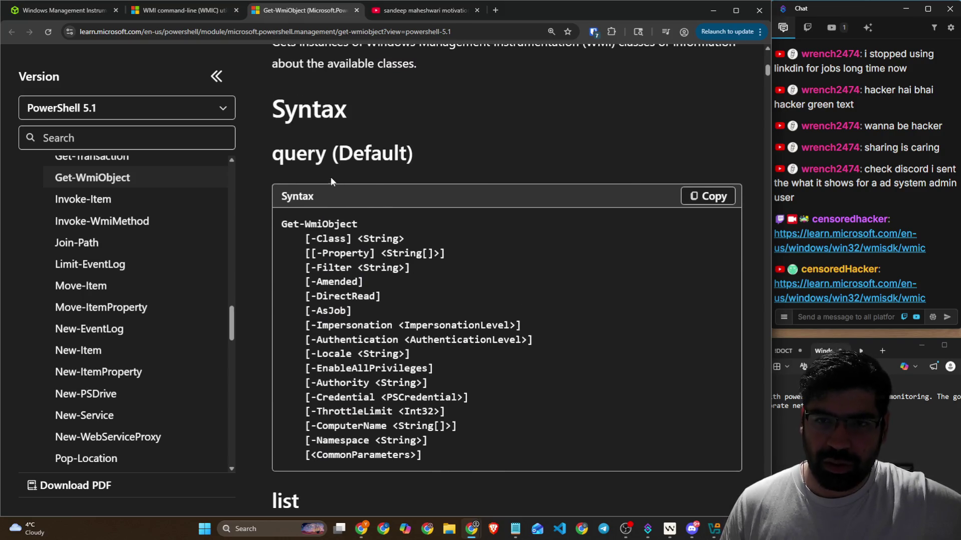
scroll(332, 178, "down", 20)
scroll(335, 176, "down", 7)
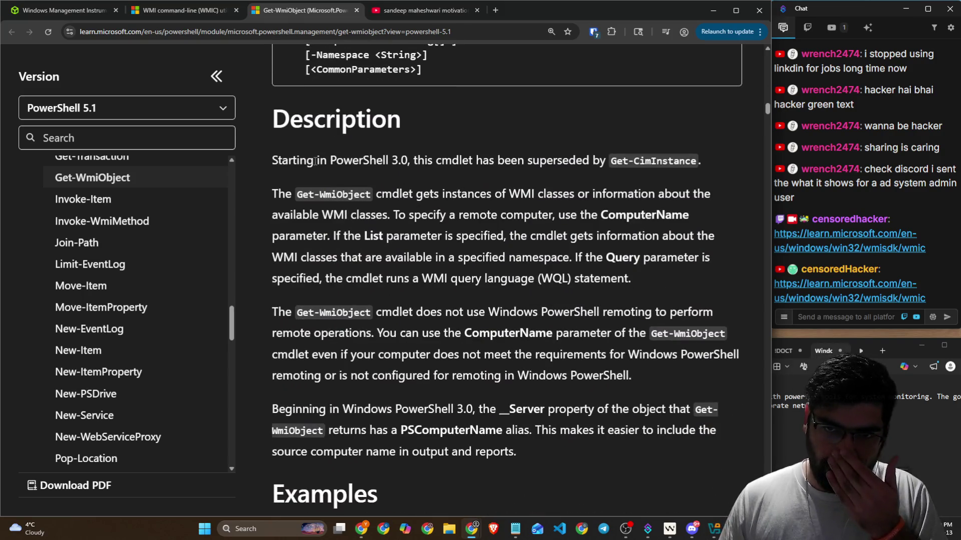
left_click(95, 14)
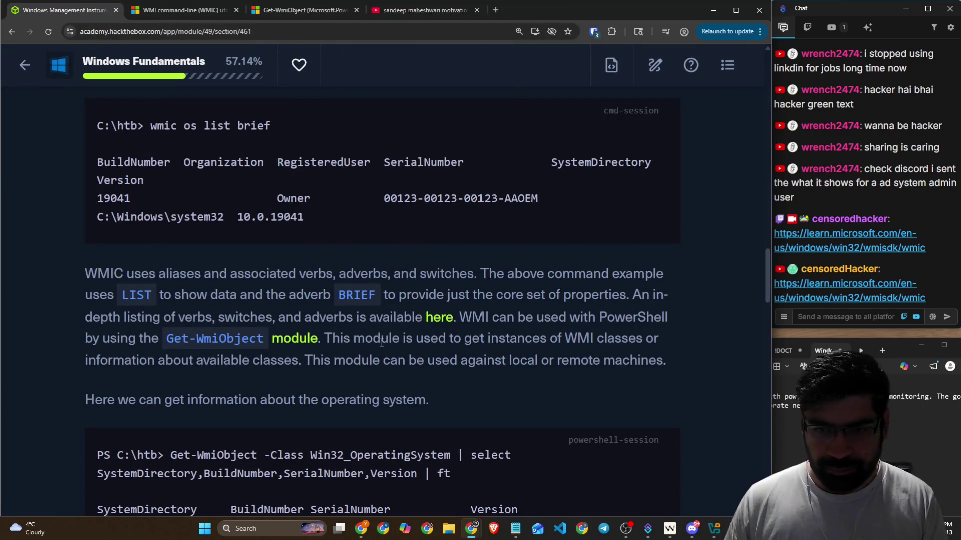
left_click_drag(343, 340, 637, 338)
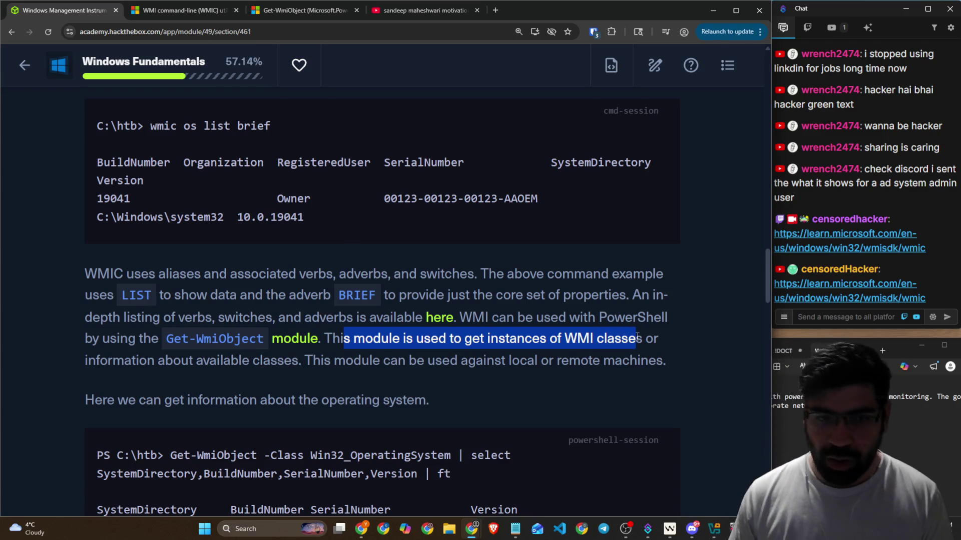
left_click(212, 369)
left_click_drag(312, 361, 638, 367)
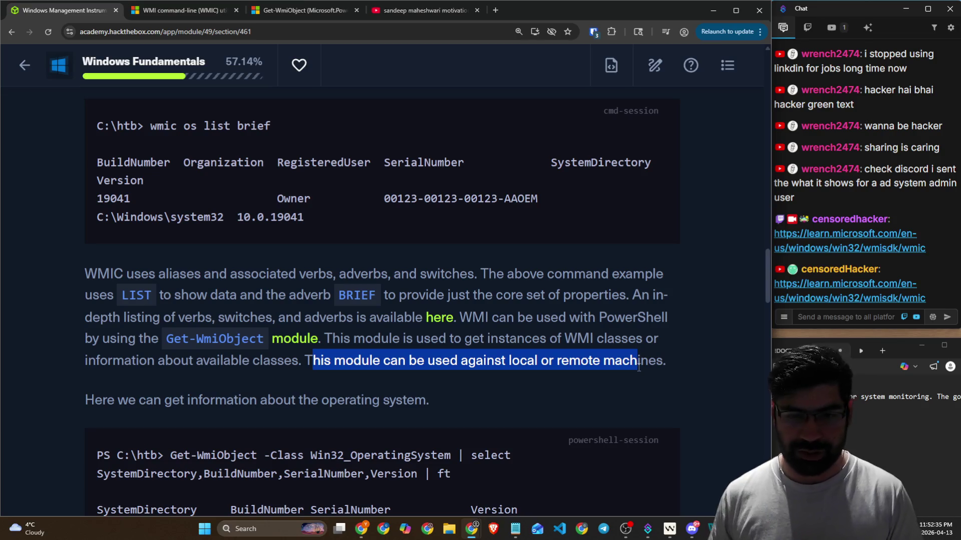
scroll(481, 355, "down", 3)
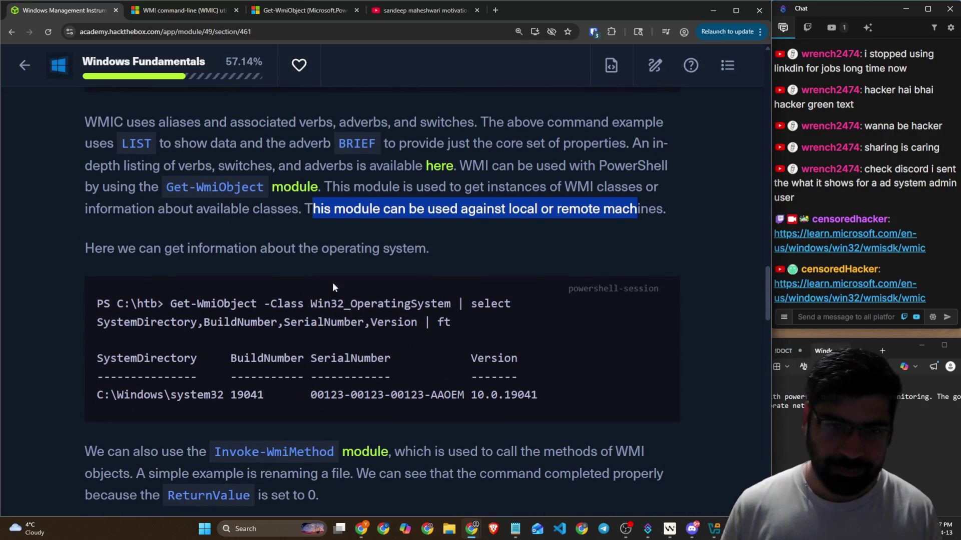
left_click_drag(139, 248, 414, 248)
scroll(245, 265, "down", 1)
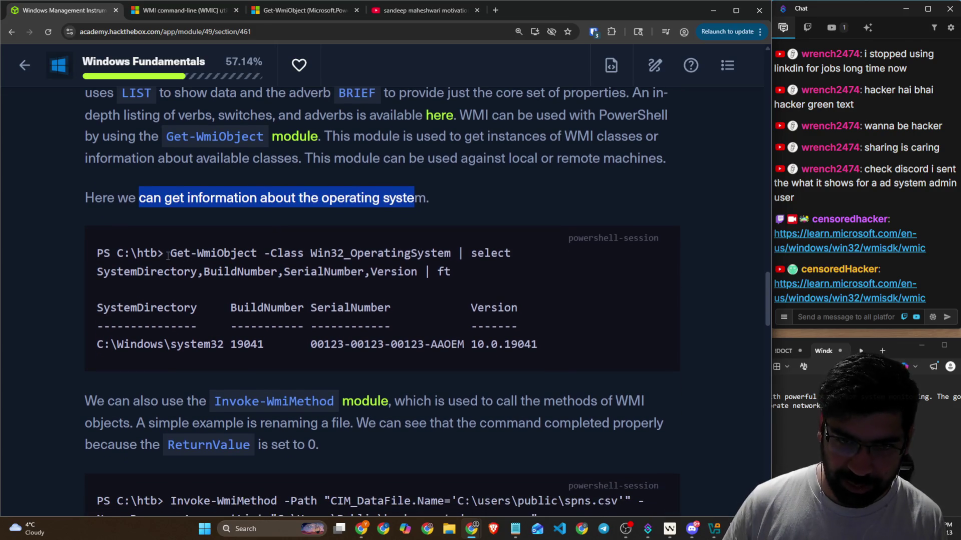
left_click_drag(167, 254, 445, 253)
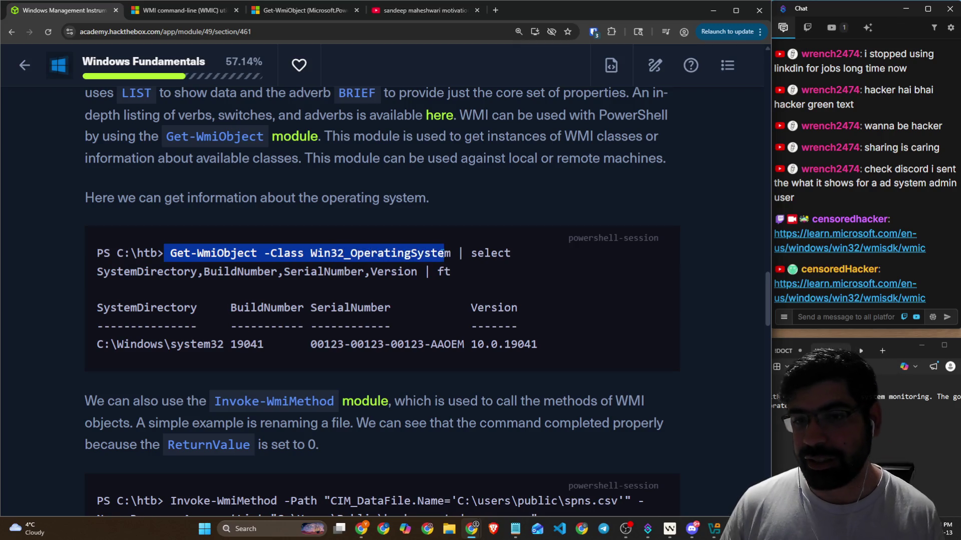
Step: Search the Get-WmiObject documentation page for 'windows'
left_click(305, 15)
scroll(378, 322, "down", 15)
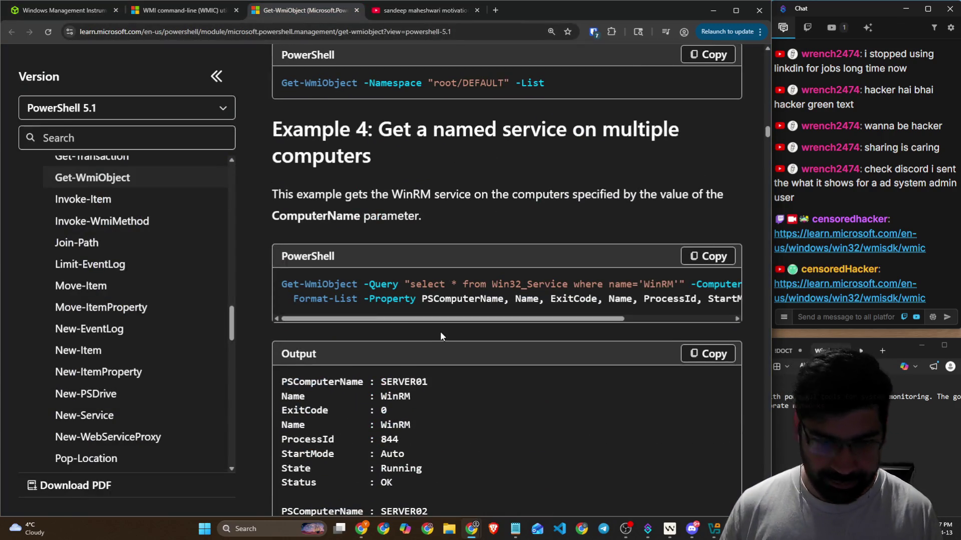
key("ctrl+f")
type("windows")
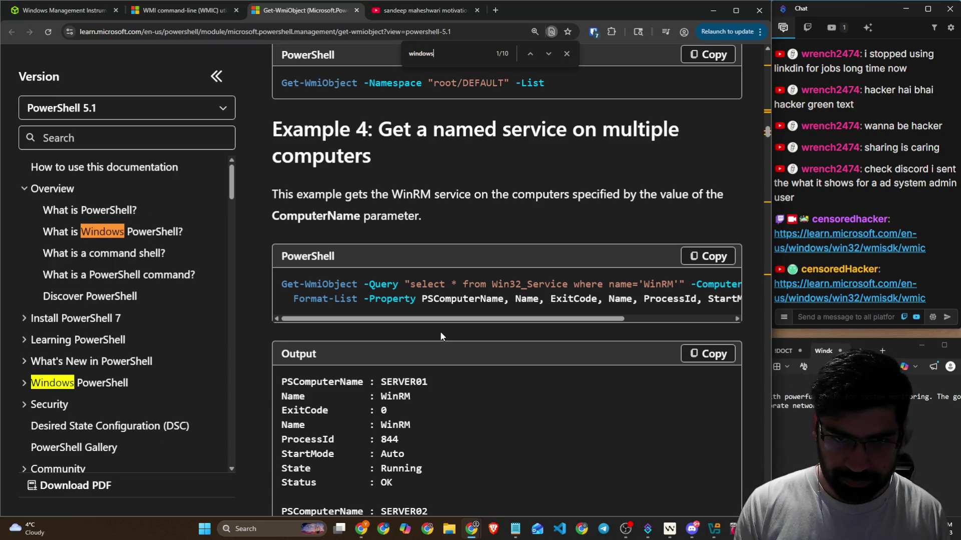
key("Return")
key("Return")
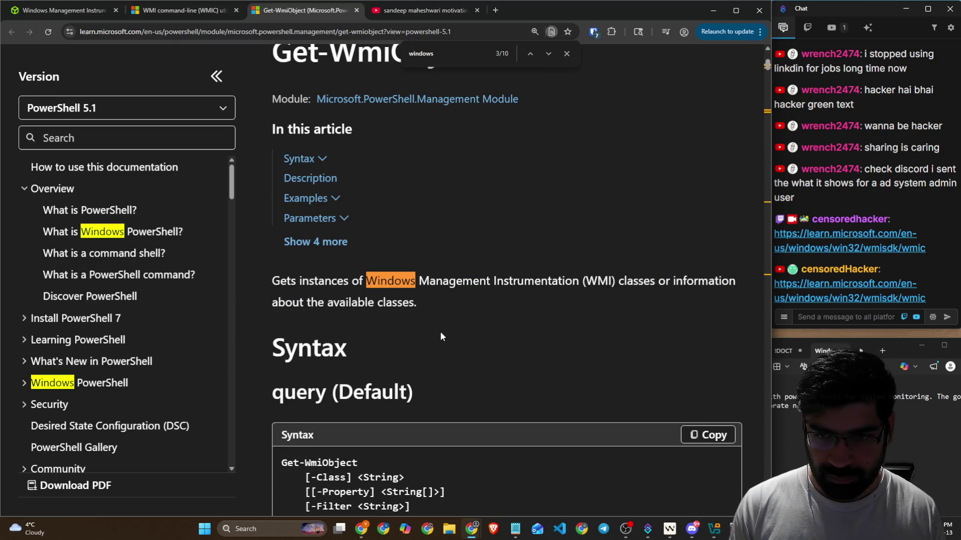
type("32")
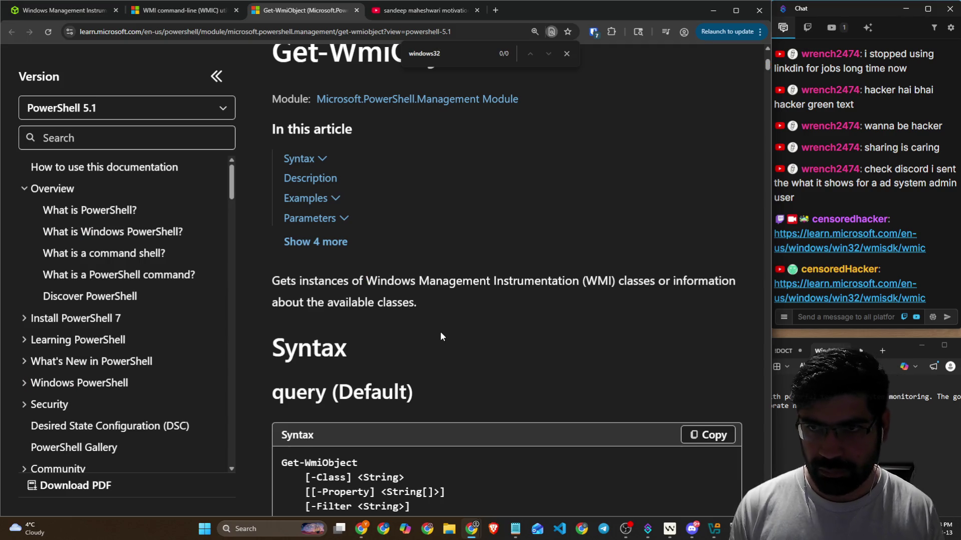
Step: Clear the highlight in the HTB lesson's code example, then search the Get-WmiObject page for 'win32'
left_click(155, 11)
left_click(79, 11)
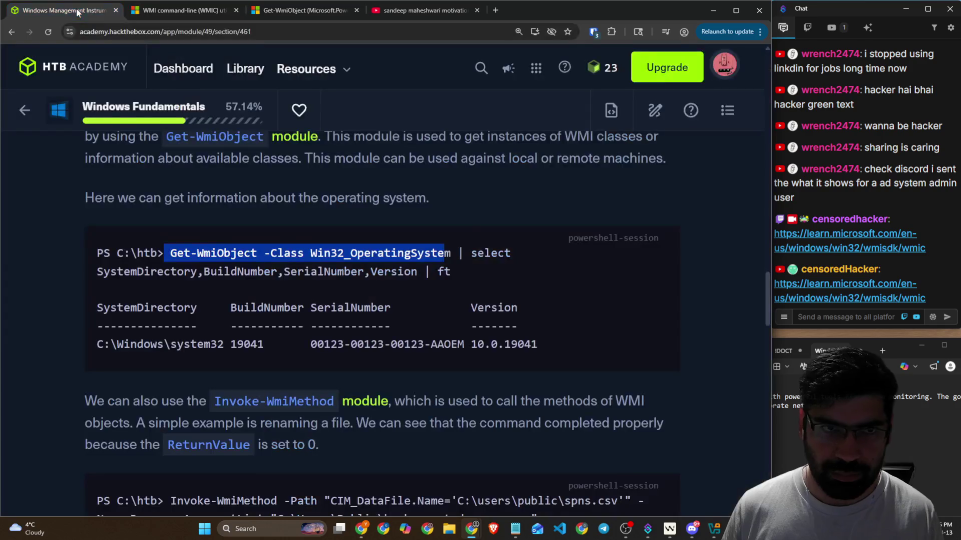
left_click(382, 279)
left_click(306, 11)
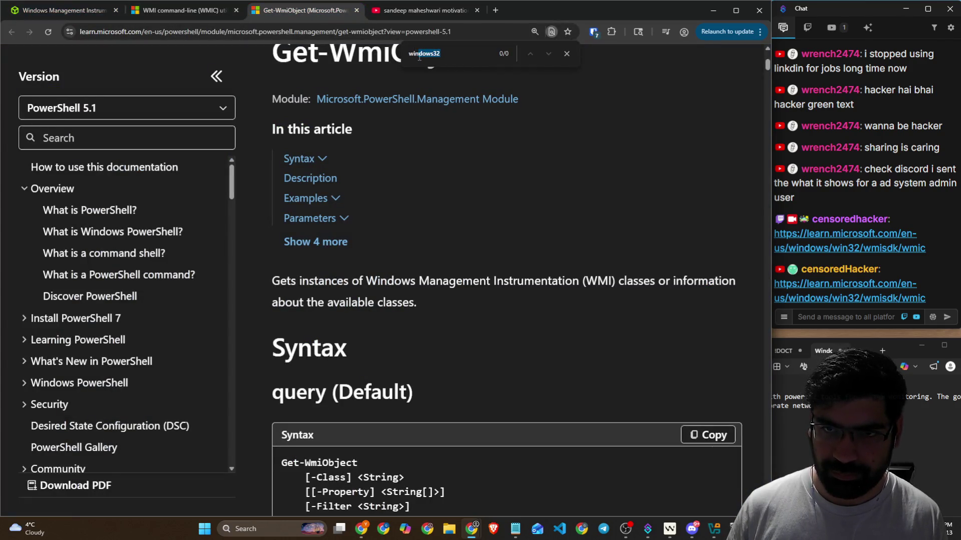
type("win32")
Step: Scroll through the Get-WmiObject examples matching win32
scroll(484, 314, "down", 15)
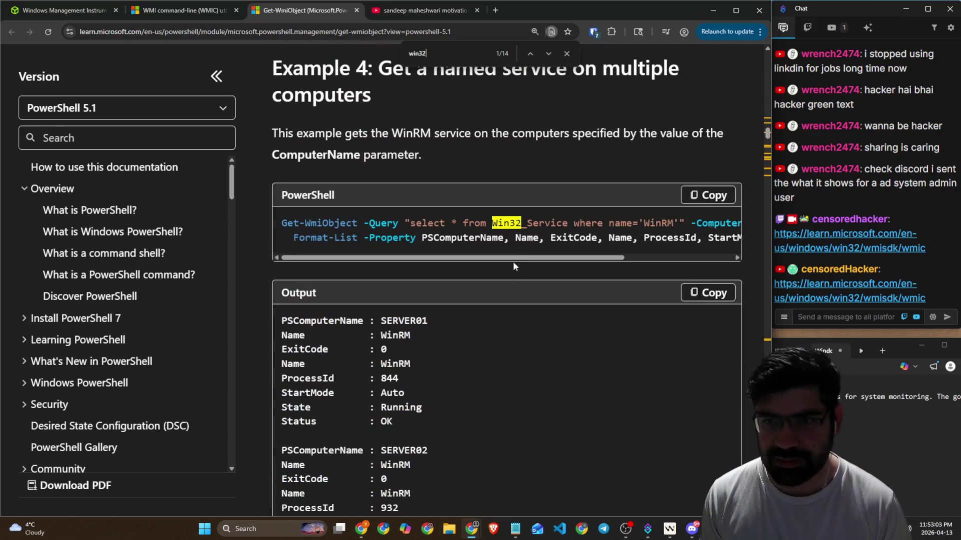
scroll(513, 261, "down", 15)
scroll(556, 235, "up", 2)
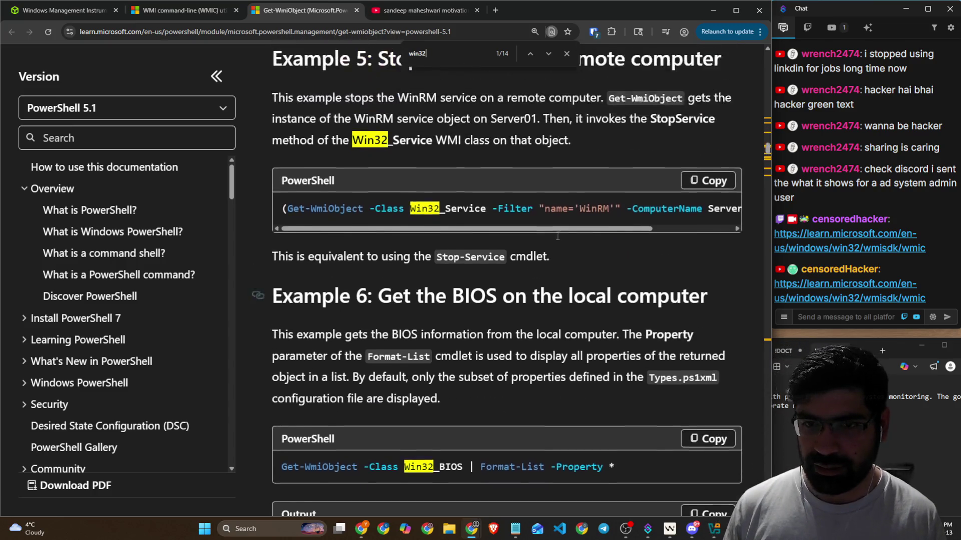
scroll(443, 254, "down", 6)
scroll(430, 205, "down", 15)
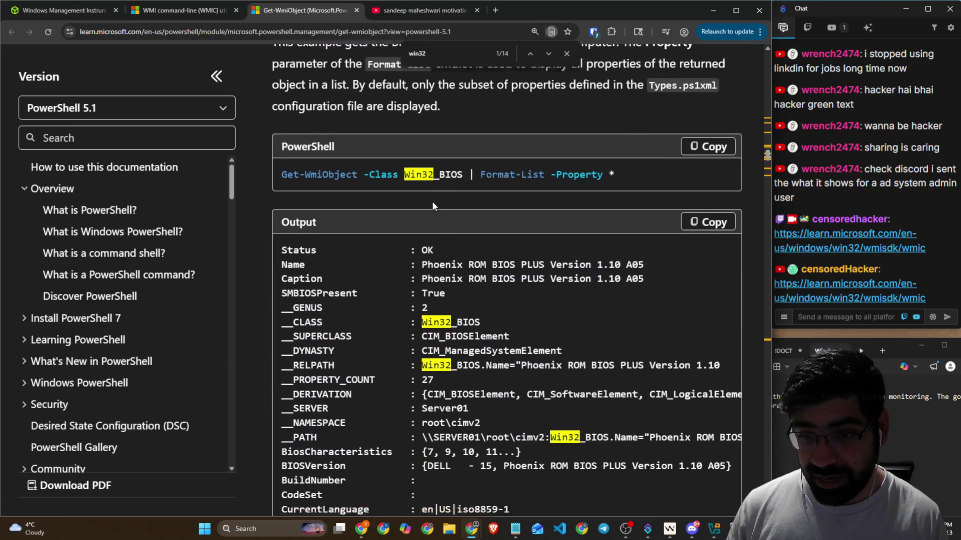
scroll(434, 207, "up", 1)
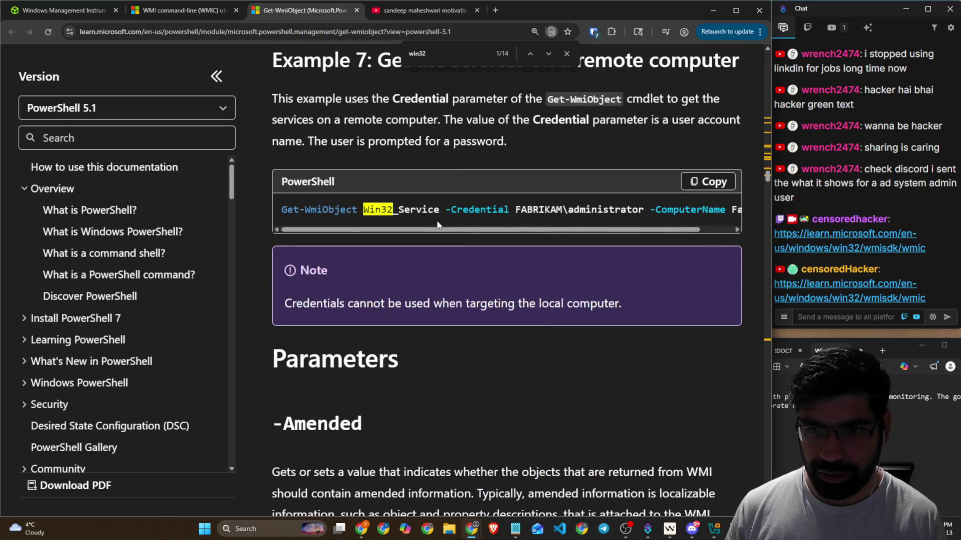
left_click_drag(765, 179, 755, 340)
Step: Skim the remaining parameters and the WMIC page, then return to the HTB lesson
scroll(420, 325, "down", 4)
scroll(419, 317, "down", 20)
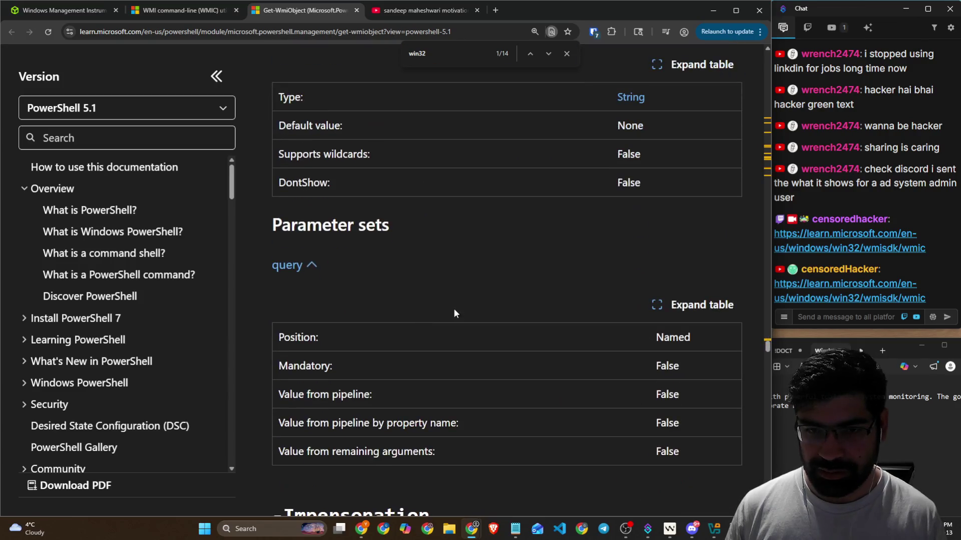
scroll(322, 268, "down", 7)
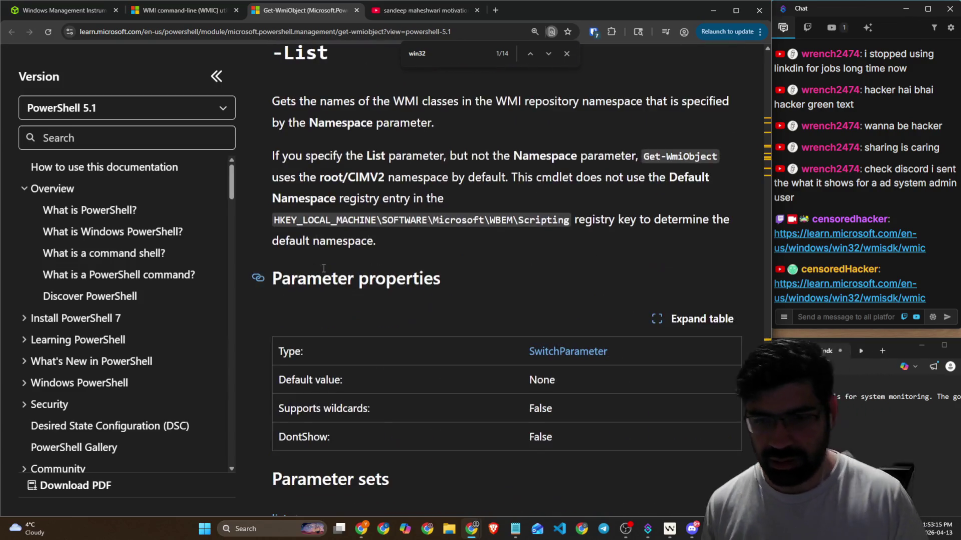
left_click(164, 8)
scroll(357, 213, "down", 5)
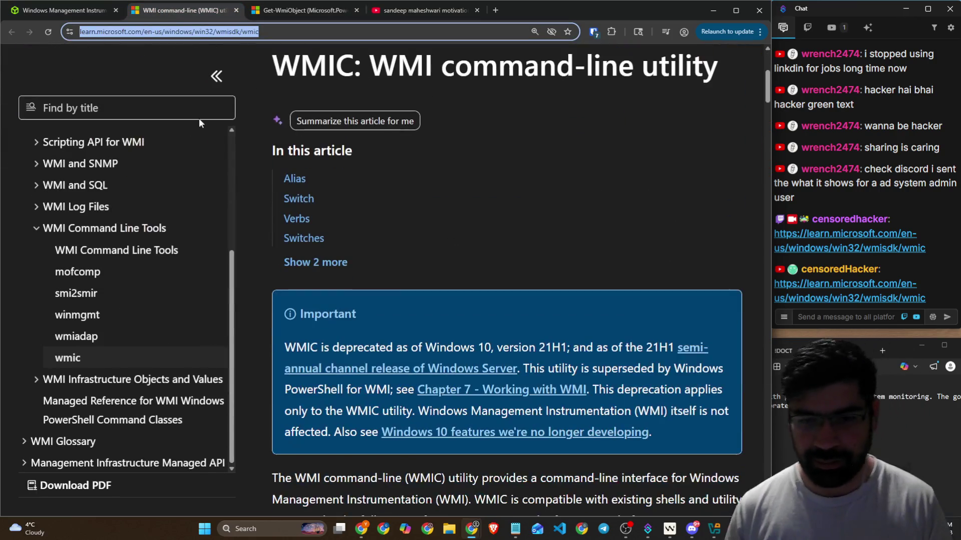
left_click(44, 11)
Step: Highlight the Invoke-WmiMethod introduction, the file-rename sentence and the ReturnValue 0 result
scroll(407, 234, "down", 2)
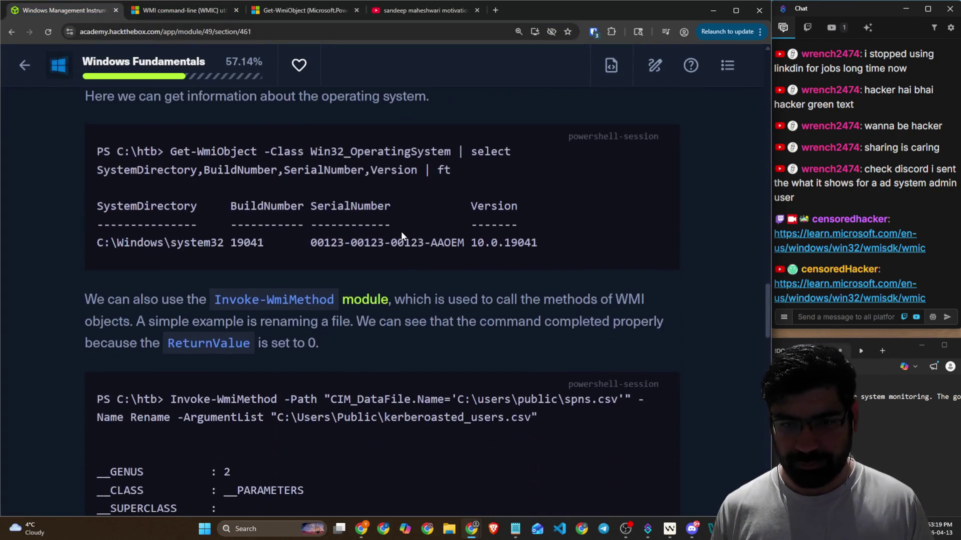
scroll(401, 231, "up", 3)
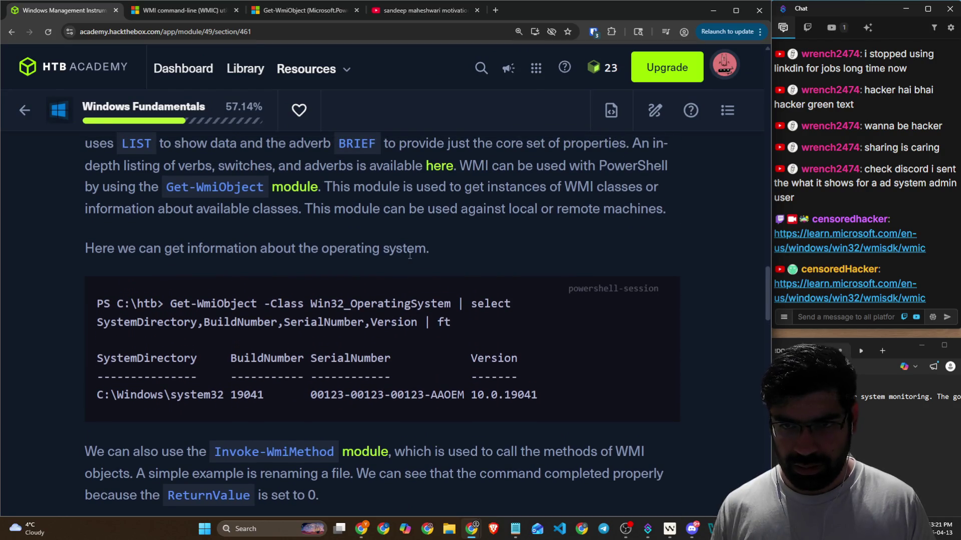
scroll(374, 228, "down", 5)
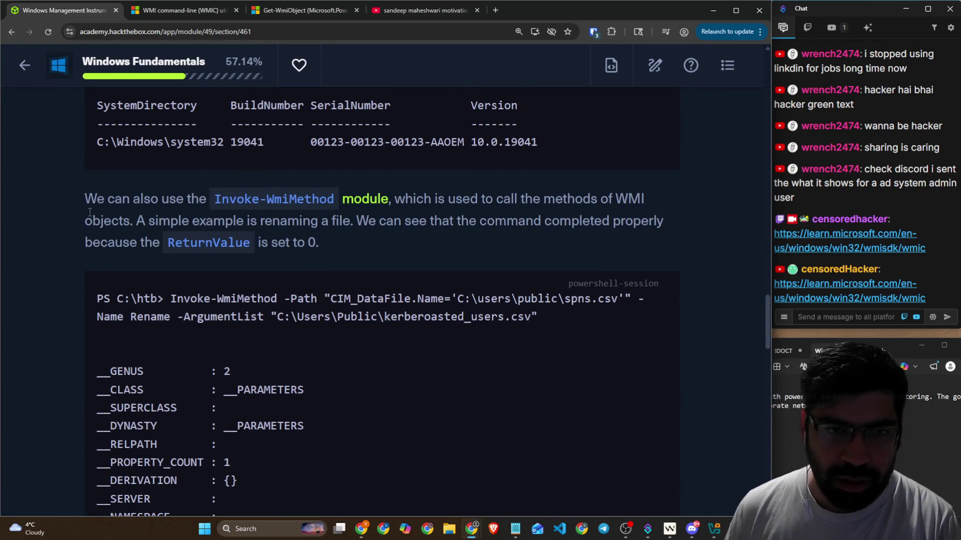
left_click_drag(85, 200, 647, 205)
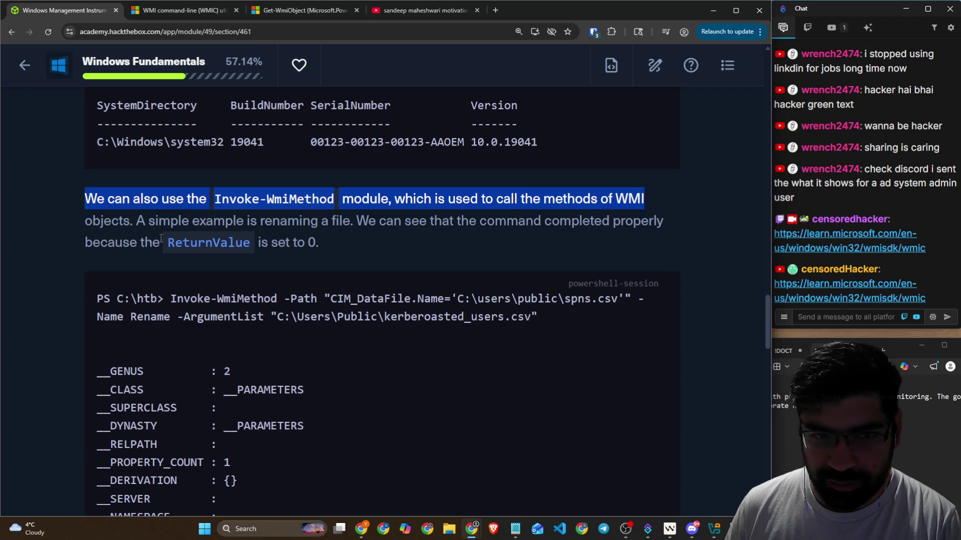
left_click(138, 224)
left_click_drag(226, 220, 657, 220)
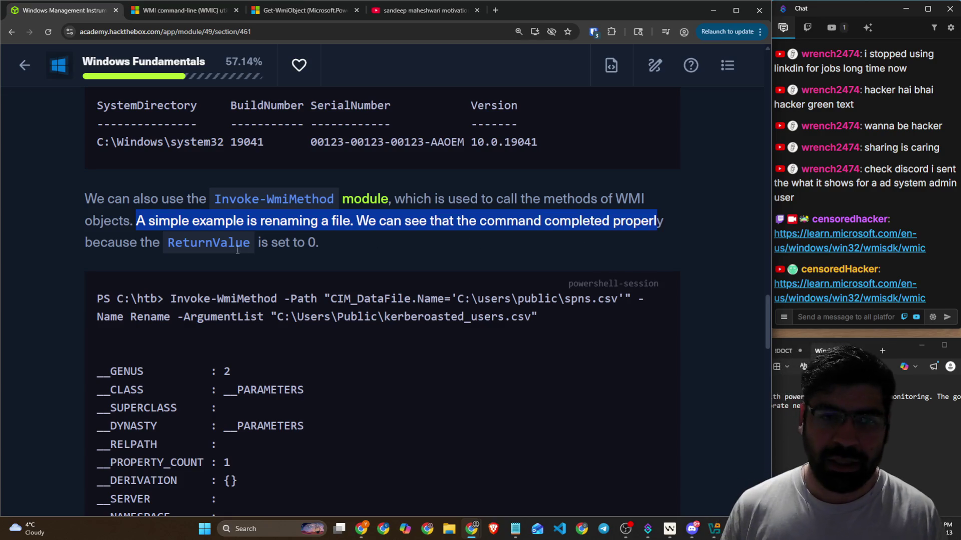
left_click_drag(166, 246, 319, 246)
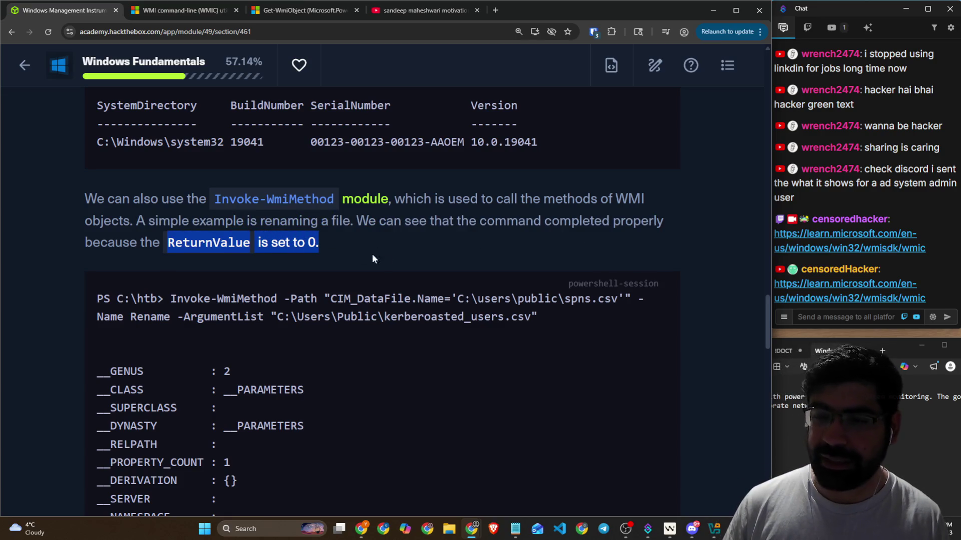
scroll(372, 259, "up", 2)
scroll(407, 262, "down", 3)
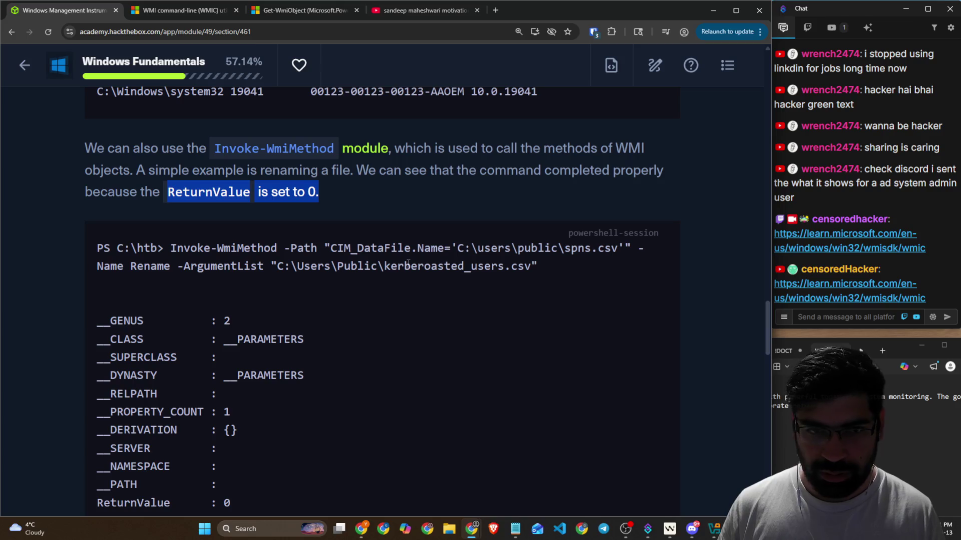
scroll(219, 295, "down", 4)
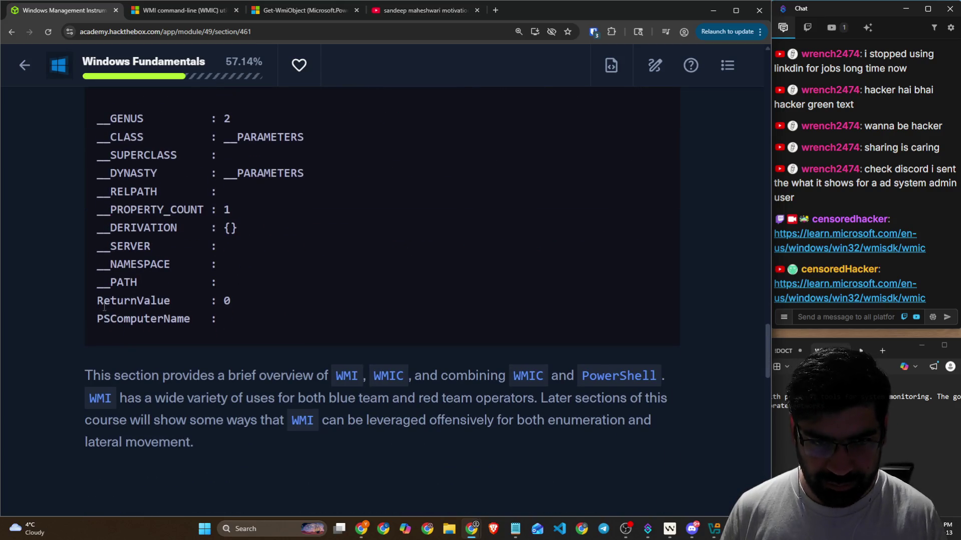
left_click_drag(104, 306, 265, 299)
scroll(364, 269, "up", 2)
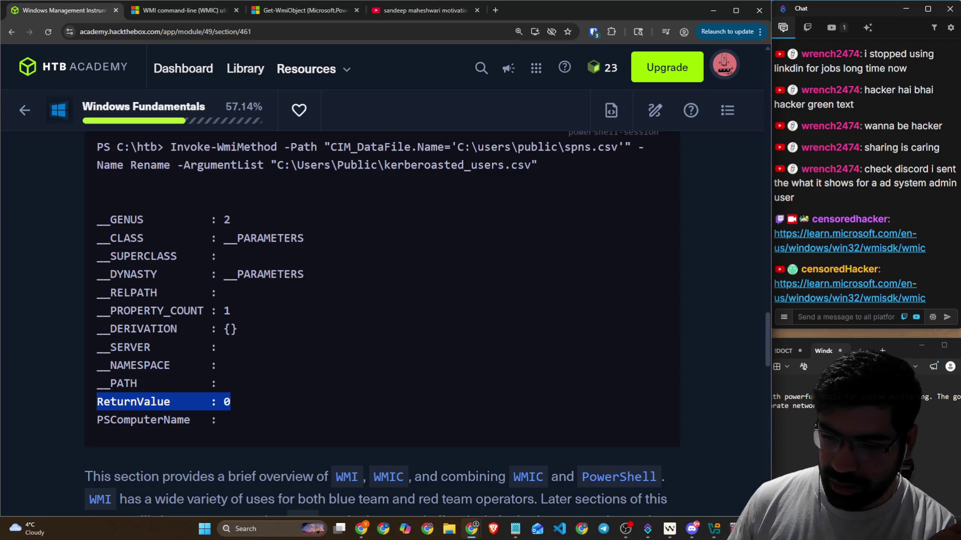
Step: Select and copy the name Invoke-WmiMethod from the lesson paragraph
left_click(666, 524)
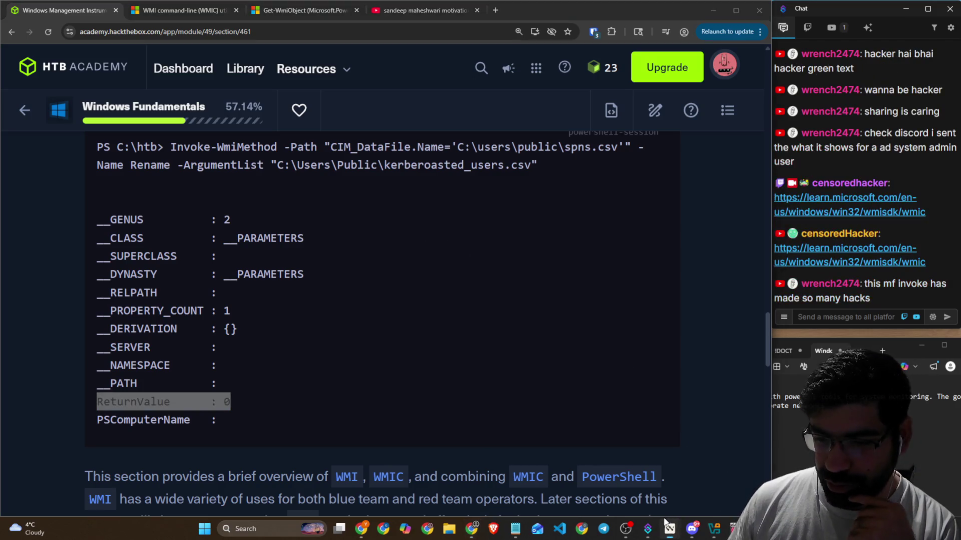
right_click(666, 523)
left_click(509, 386)
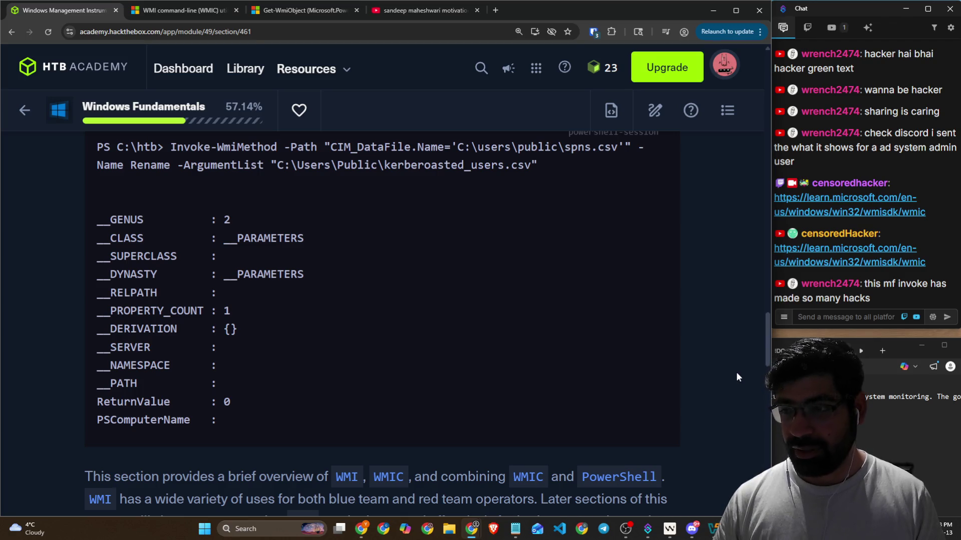
scroll(229, 247, "up", 4)
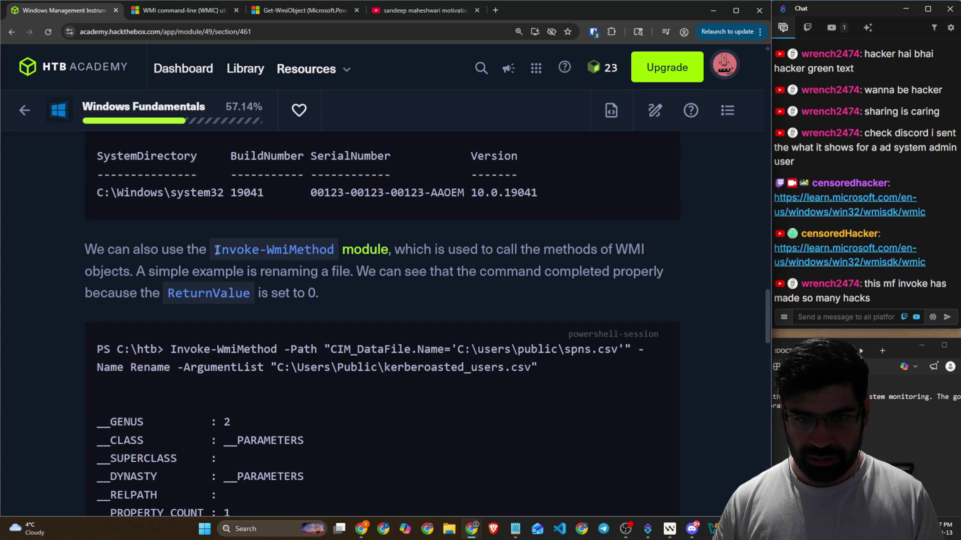
left_click_drag(216, 249, 321, 249)
key("ctrl+c")
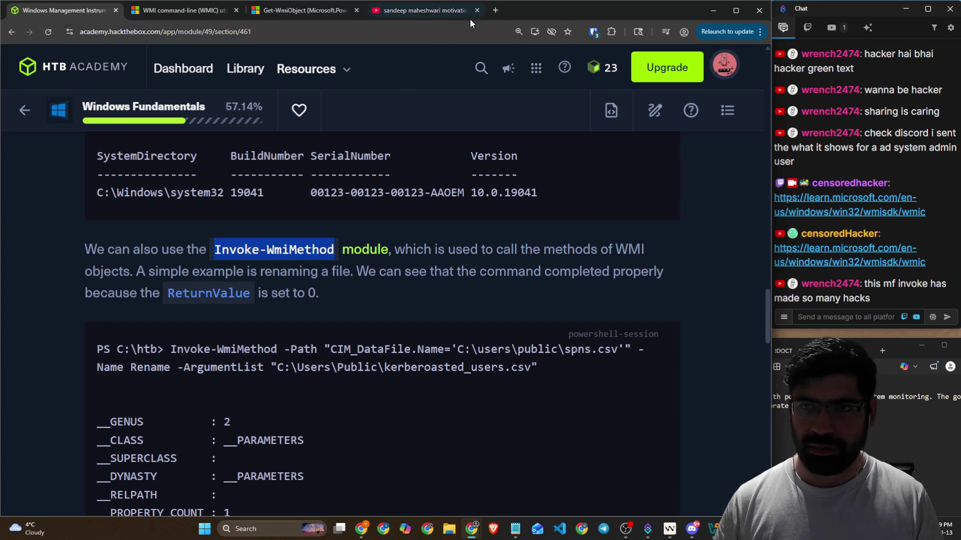
Step: Google 'Invoke-WmiMethod hack' and open the Medium article on attackers abusing WMI to its persistence section
left_click(495, 10)
key("ctrl+v")
type("hack")
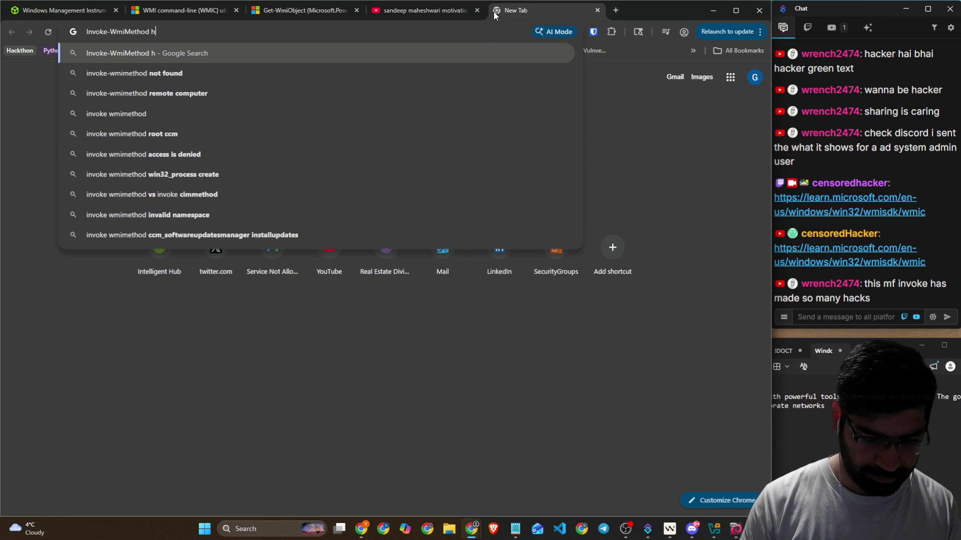
key("Return")
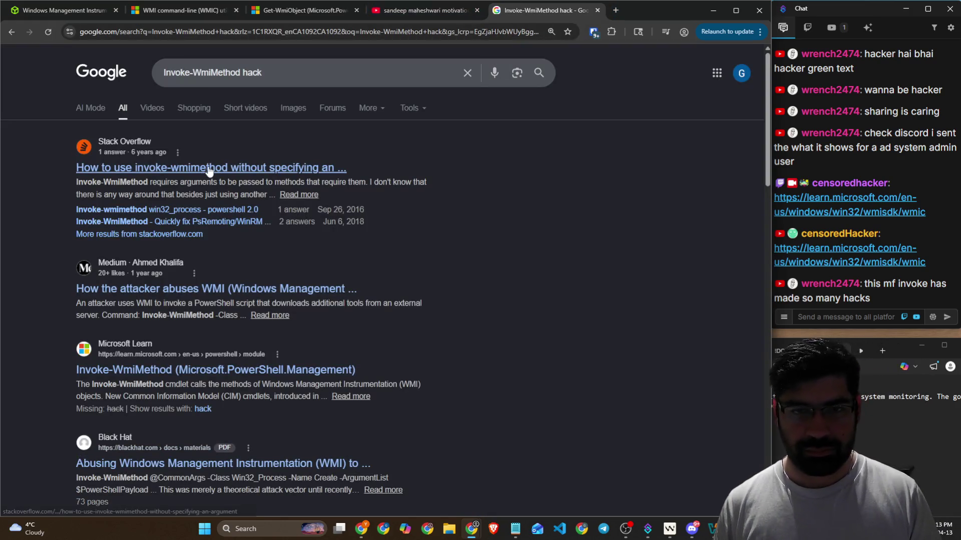
scroll(413, 243, "down", 2)
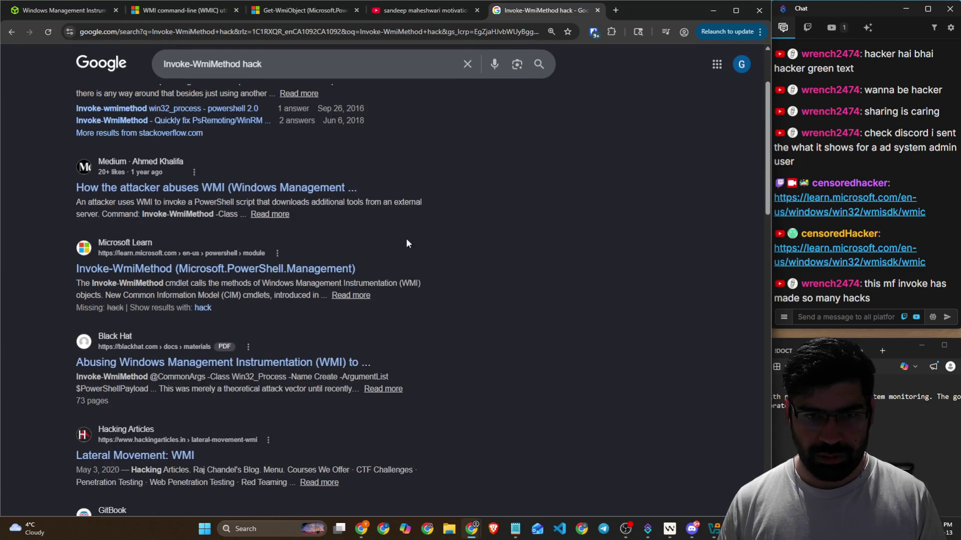
left_click(198, 193)
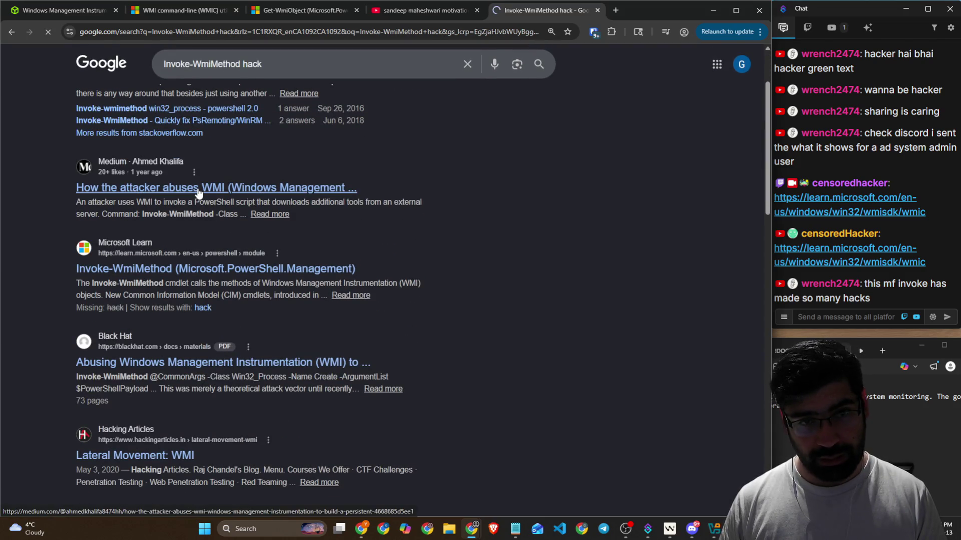
scroll(199, 193, "down", 6)
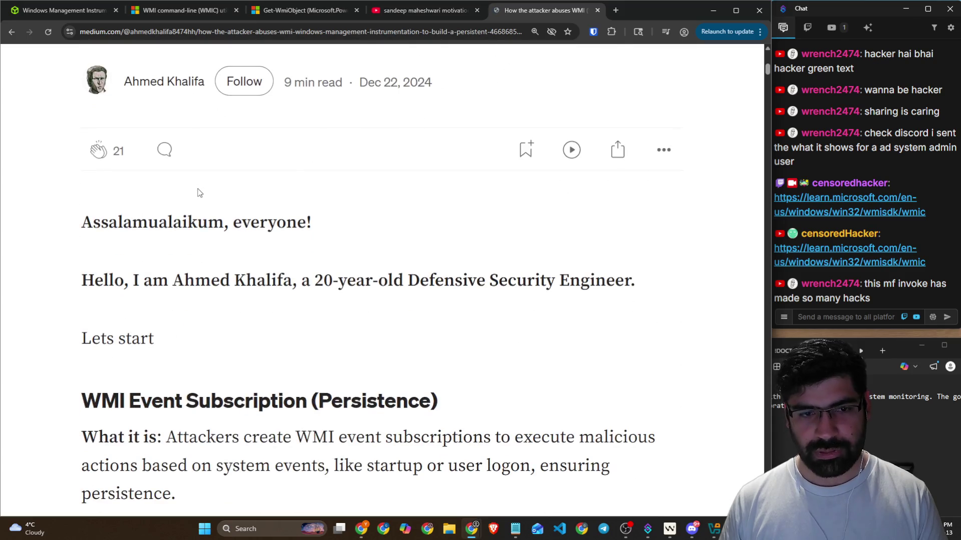
Step: Clear the Invoke-WmiMethod selection and scroll past the ReturnValue output to the WMI summary paragraph
left_click(50, 13)
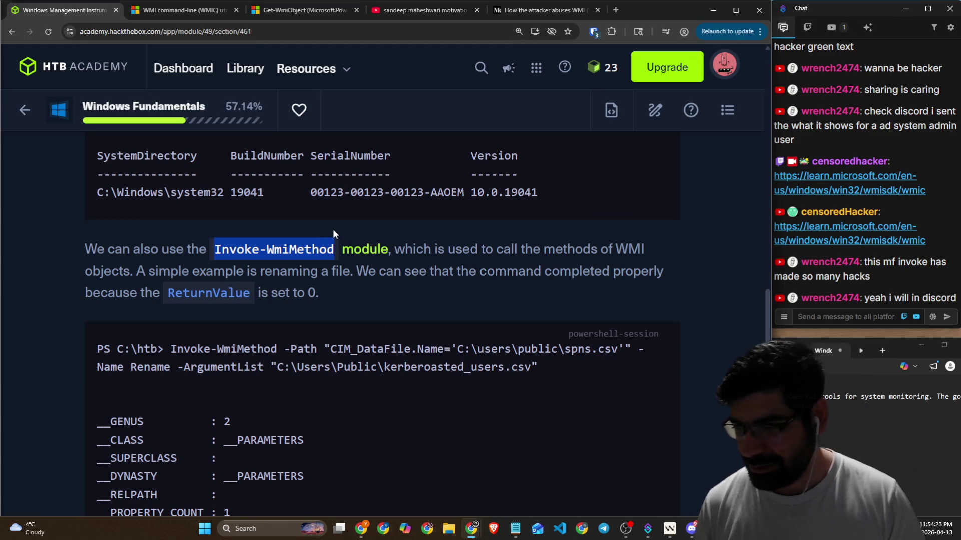
left_click(378, 287)
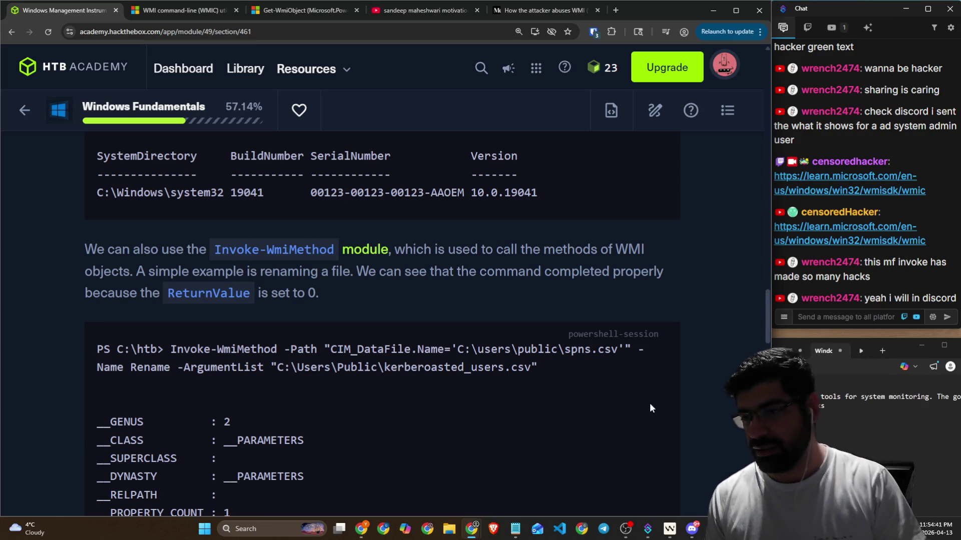
scroll(623, 384, "down", 3)
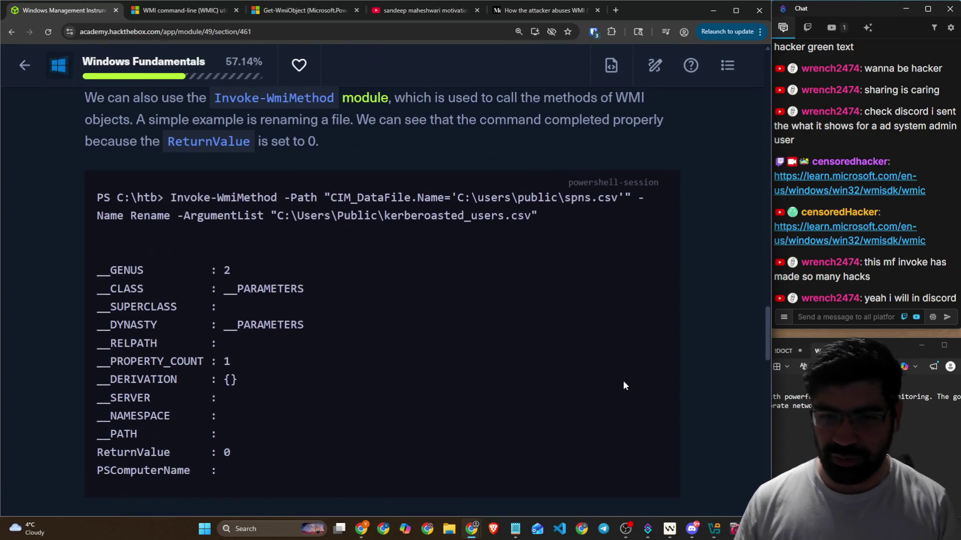
scroll(365, 278, "down", 5)
scroll(366, 279, "down", 3)
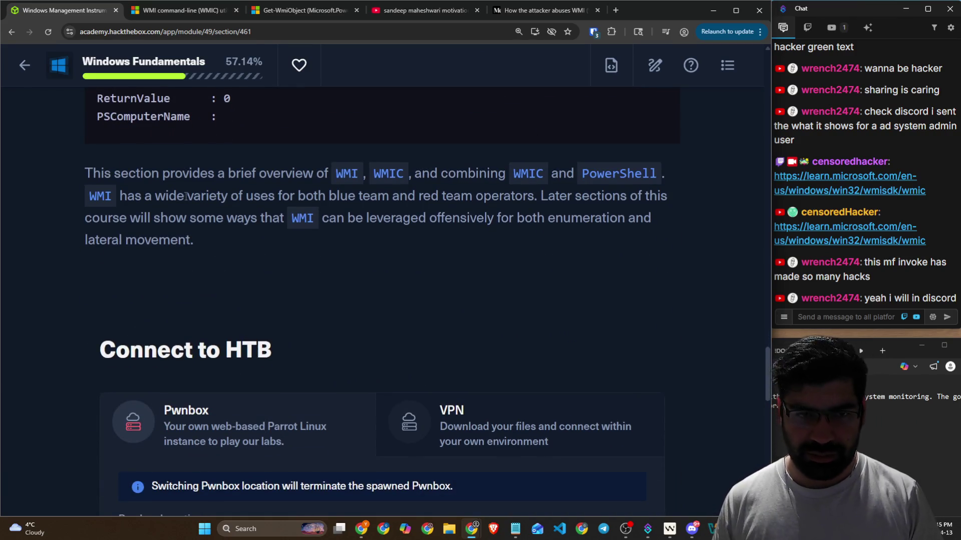
Step: Read the WMI section intro, highlighting its summary and the blue/red team uses
mouse_move(84, 175)
left_mouse_down()
mouse_move(270, 196)
mouse_move(268, 173)
mouse_move(658, 174)
left_mouse_up()
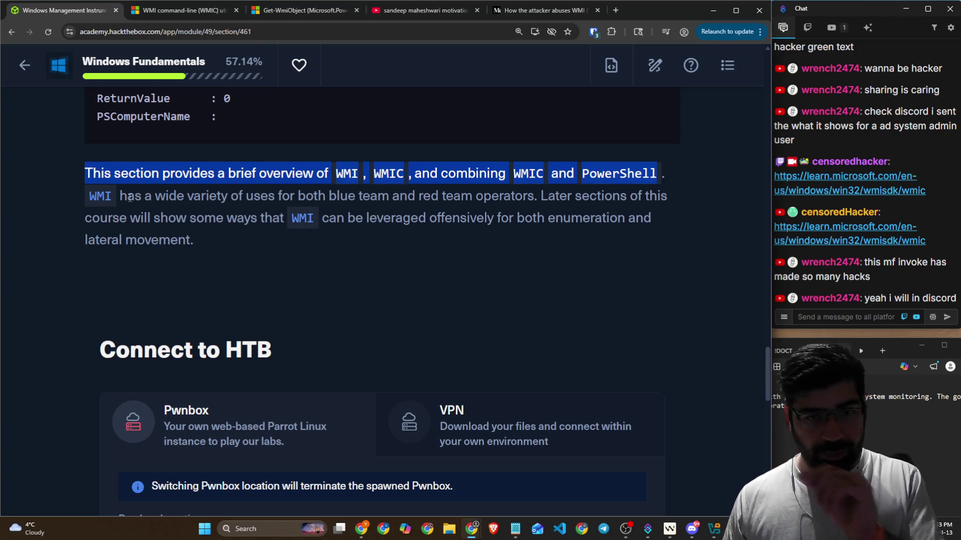
left_click_drag(128, 198, 647, 202)
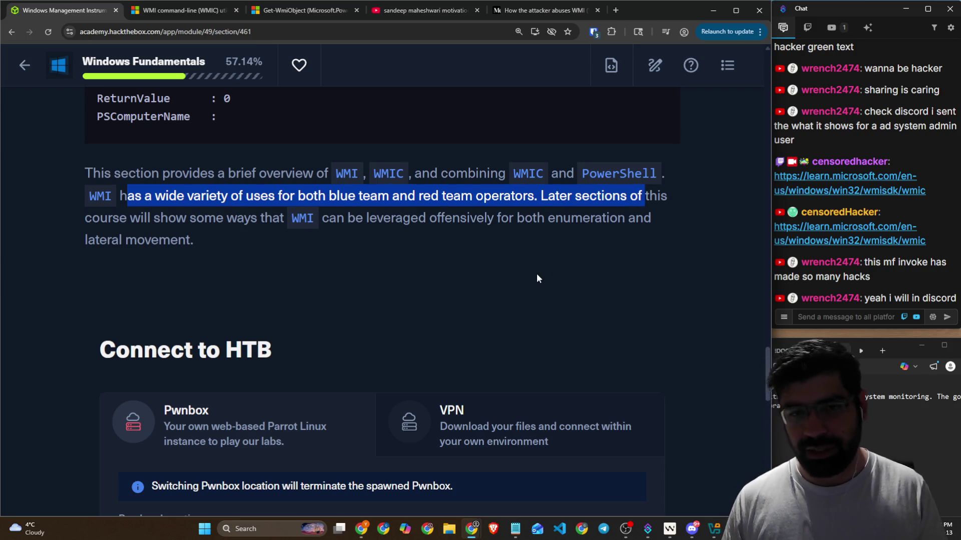
scroll(536, 273, "down", 6)
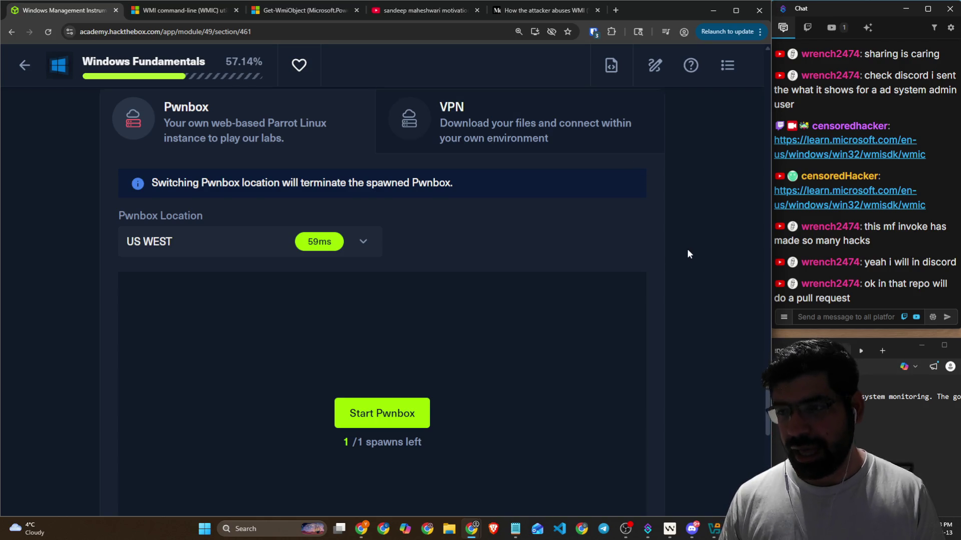
scroll(683, 249, "down", 7)
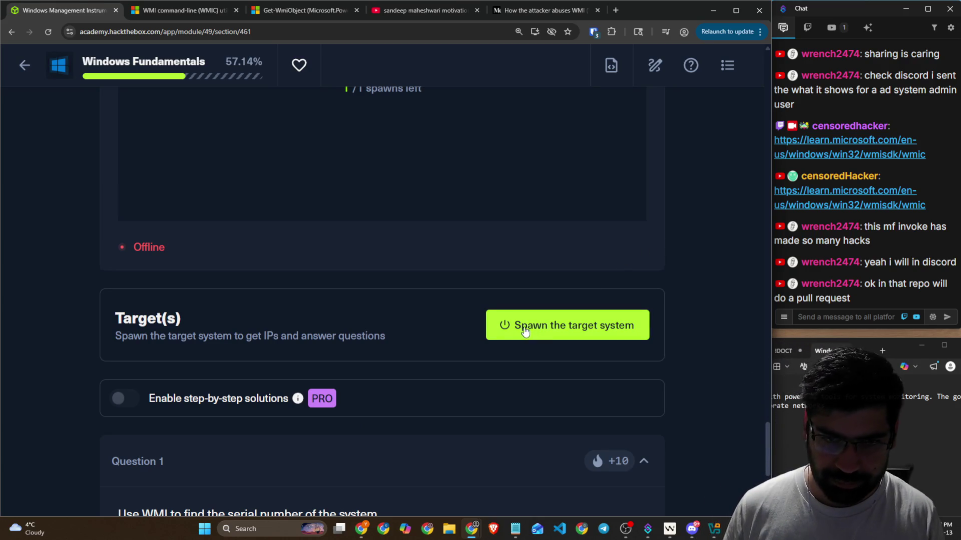
scroll(296, 292, "up", 7)
scroll(305, 304, "down", 6)
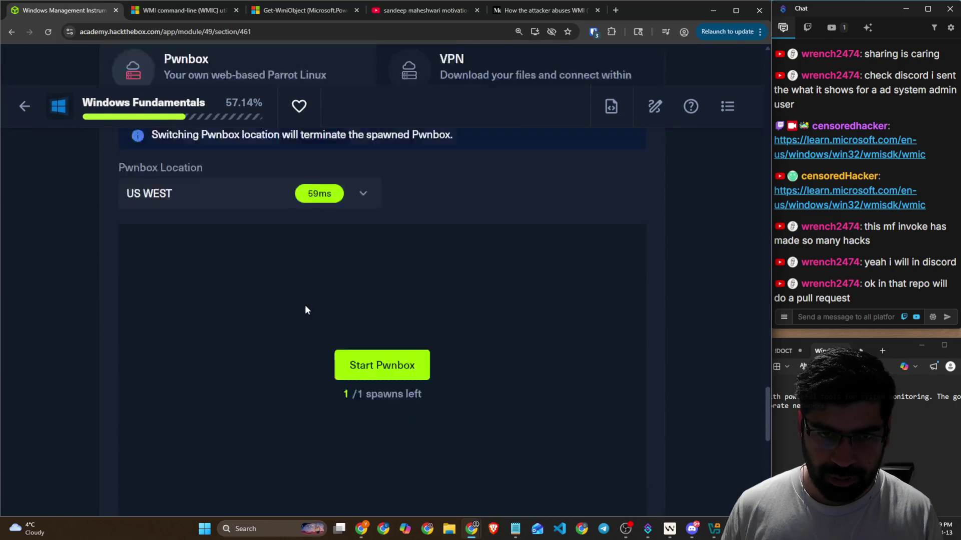
Step: Spawn the lab's target system and switch to the Kali virtual machine
right_click(304, 302)
key("Escape")
left_click(519, 384)
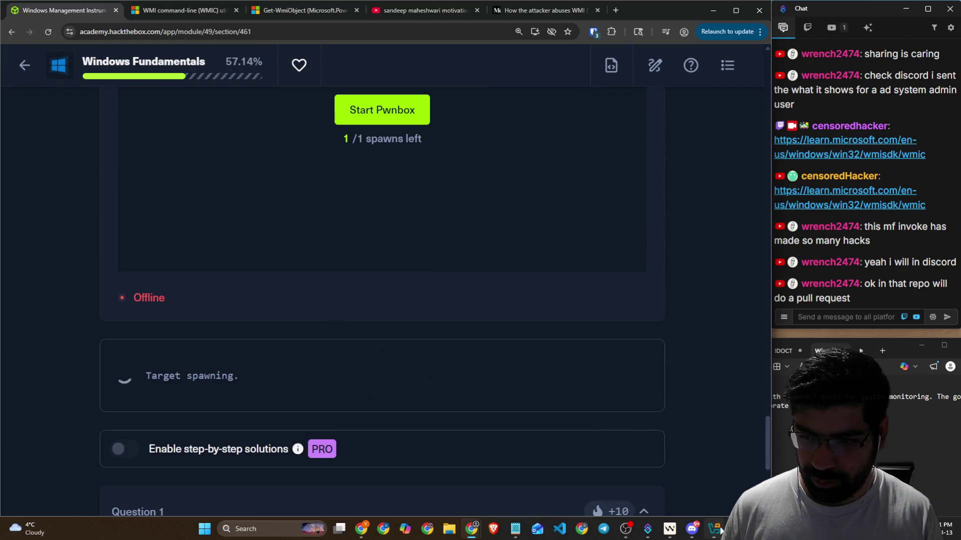
key("alt+Tab")
Step: Unlock Kali and list the home folder with ls in a new, enlarged terminal
left_click(371, 282)
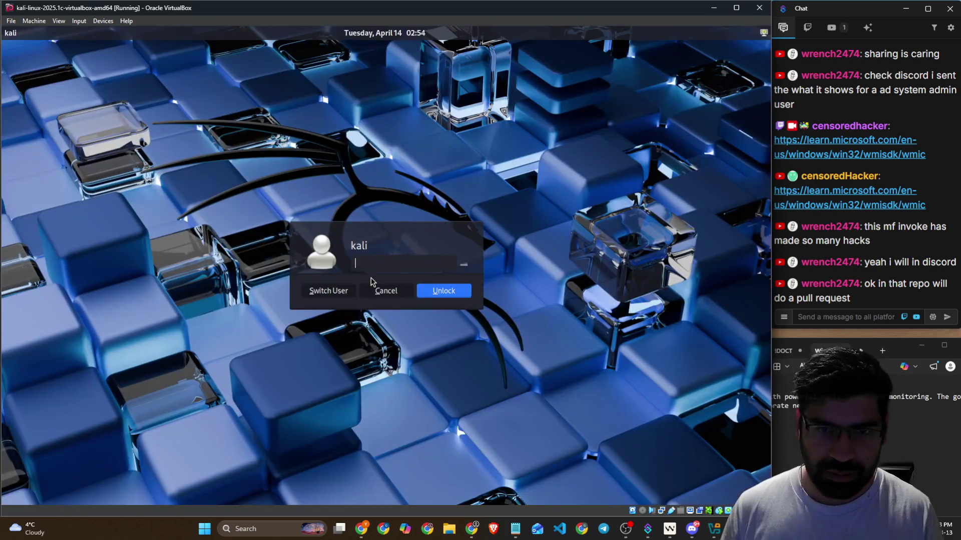
key("Return")
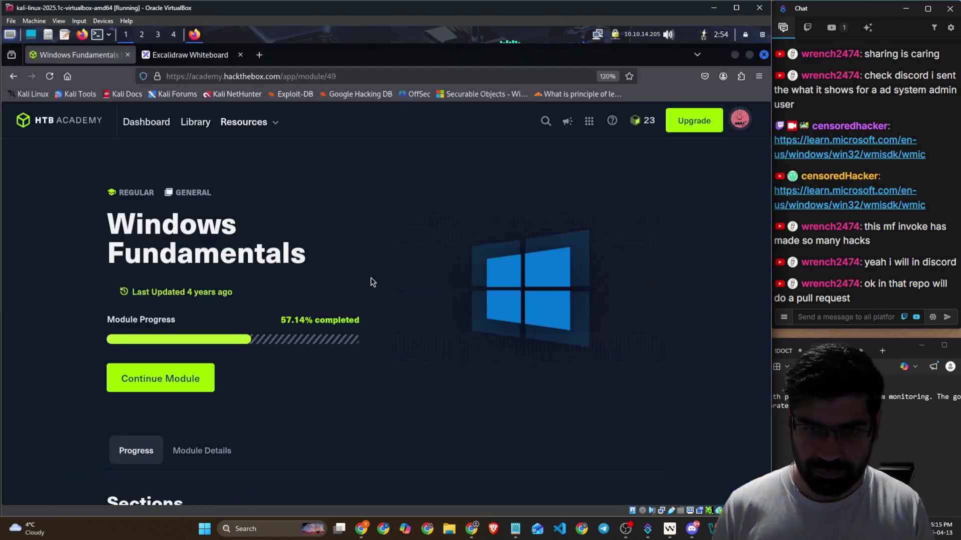
left_click(96, 38)
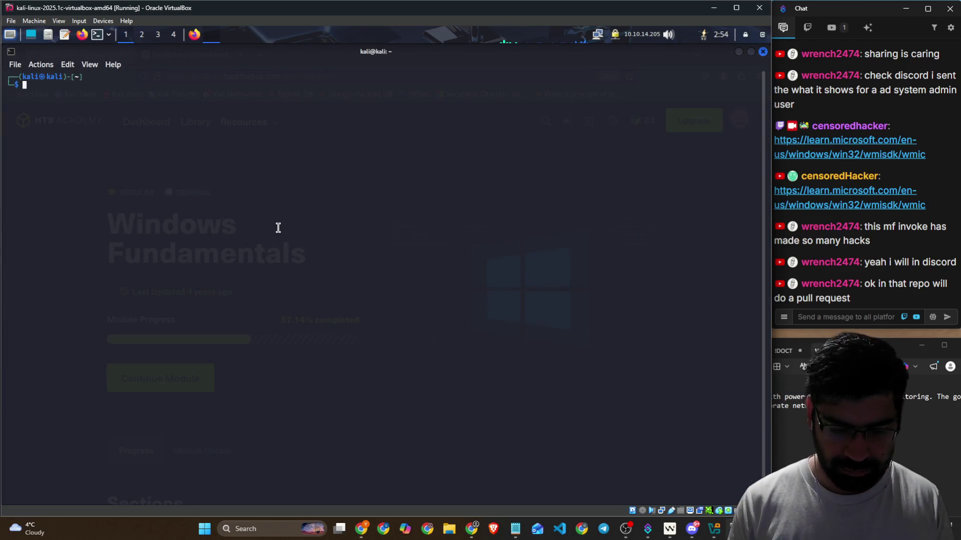
key("ctrl+plus")
key("ctrl+plus")
type("ls")
key("Return")
type("cd Desktop/")
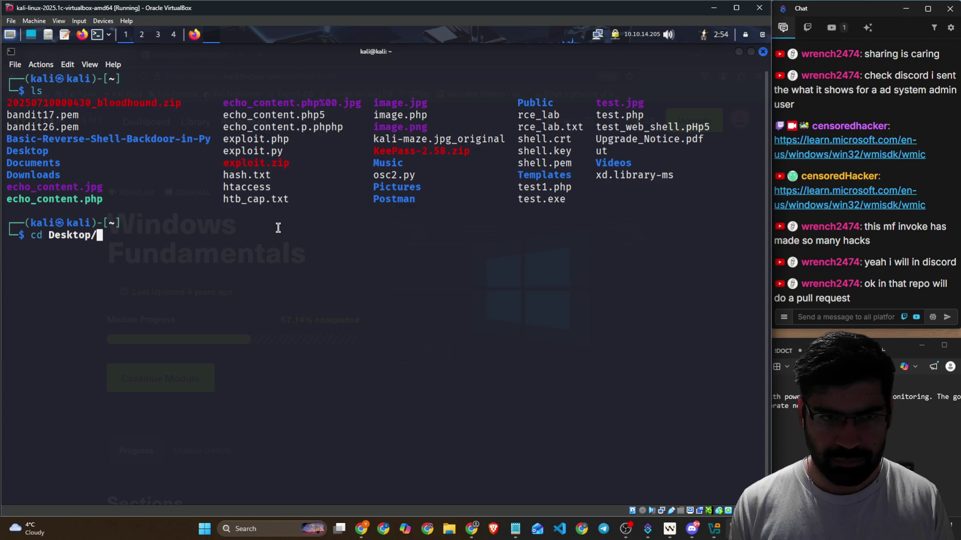
Step: Change into Desktop, list its files including the VPN config, then hide the terminal
key("Return")
key("Return")
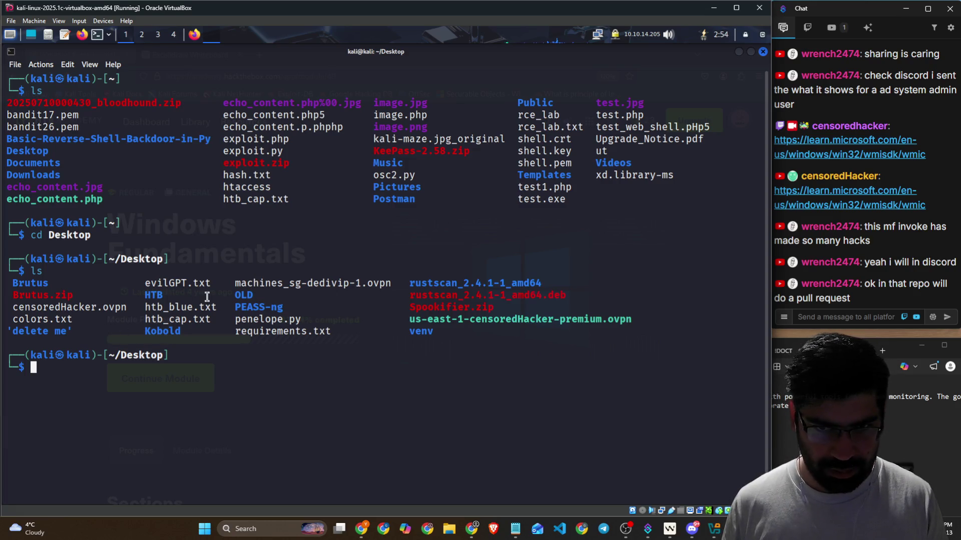
left_click_drag(231, 288, 339, 286)
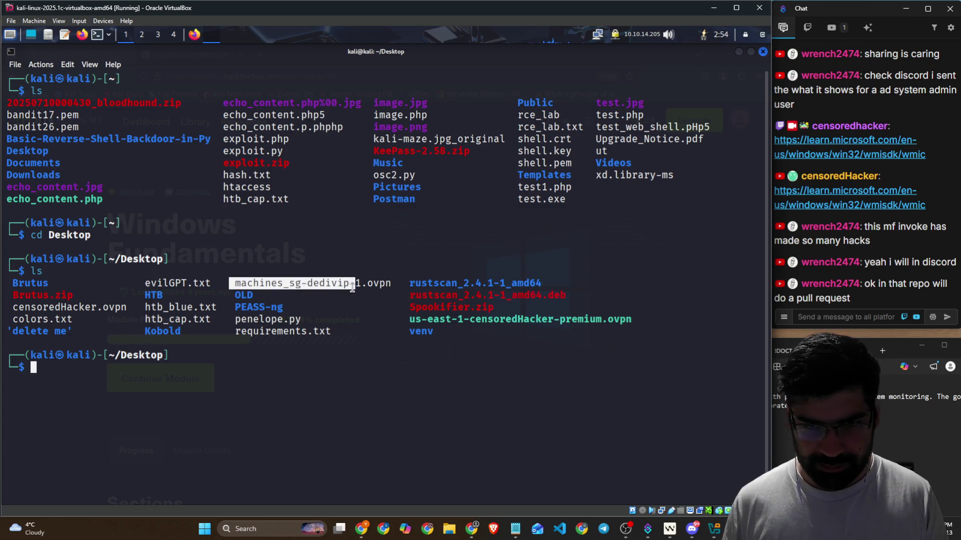
left_click(340, 333)
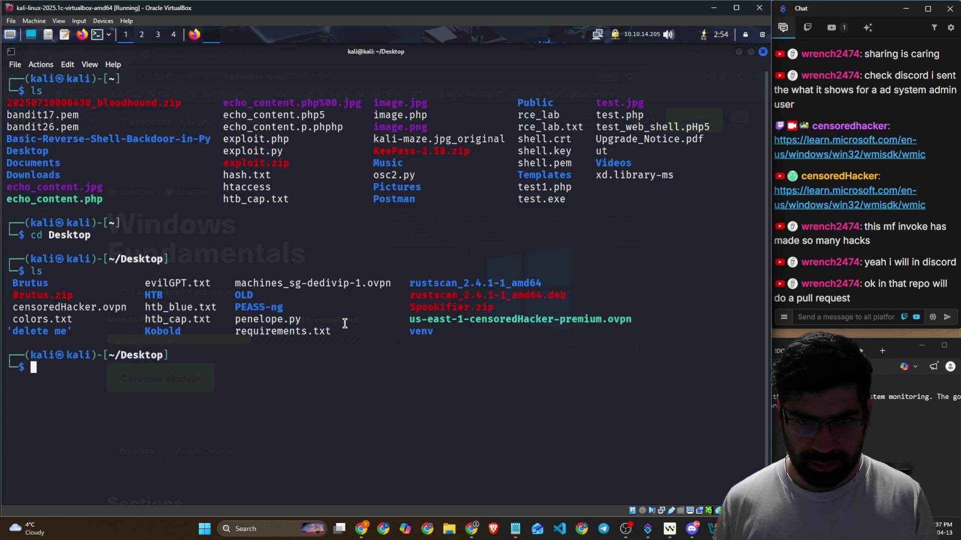
key("ctrl+d")
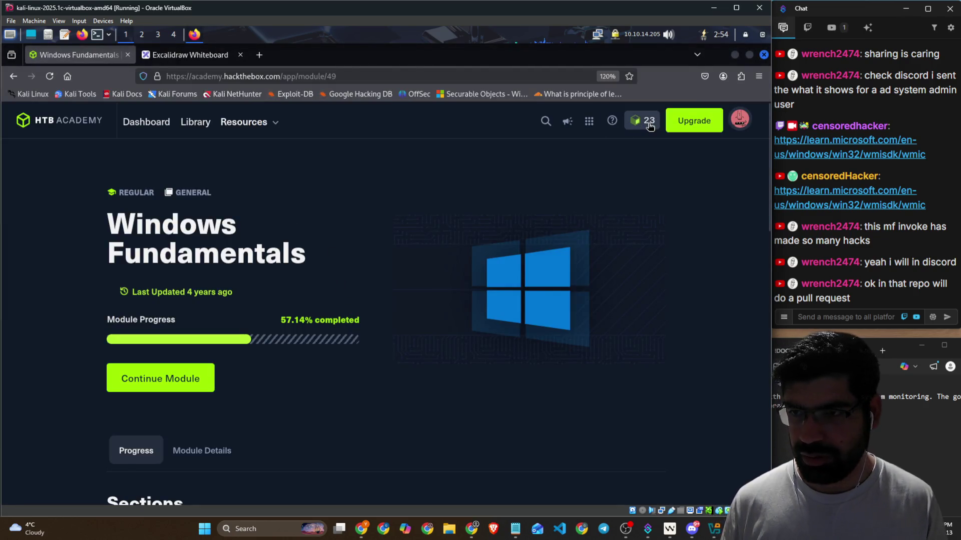
Step: Visit the Hack The Box machines page, then go back to the Windows Fundamentals module
left_click(184, 74)
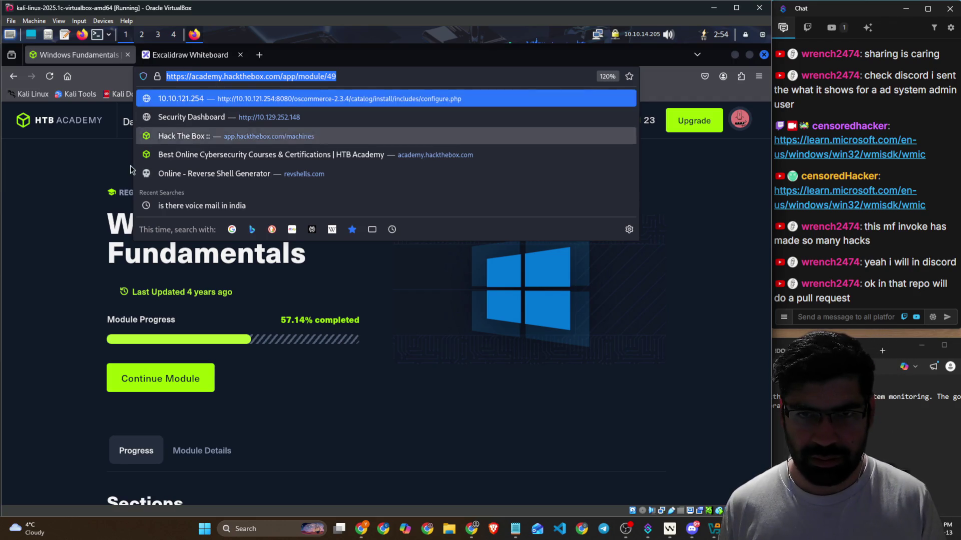
left_click(267, 137)
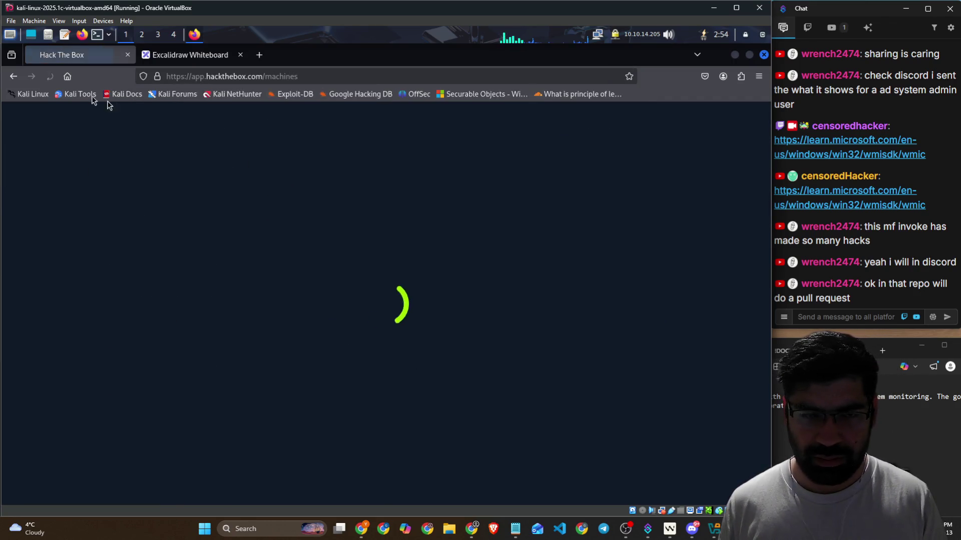
left_click(13, 77)
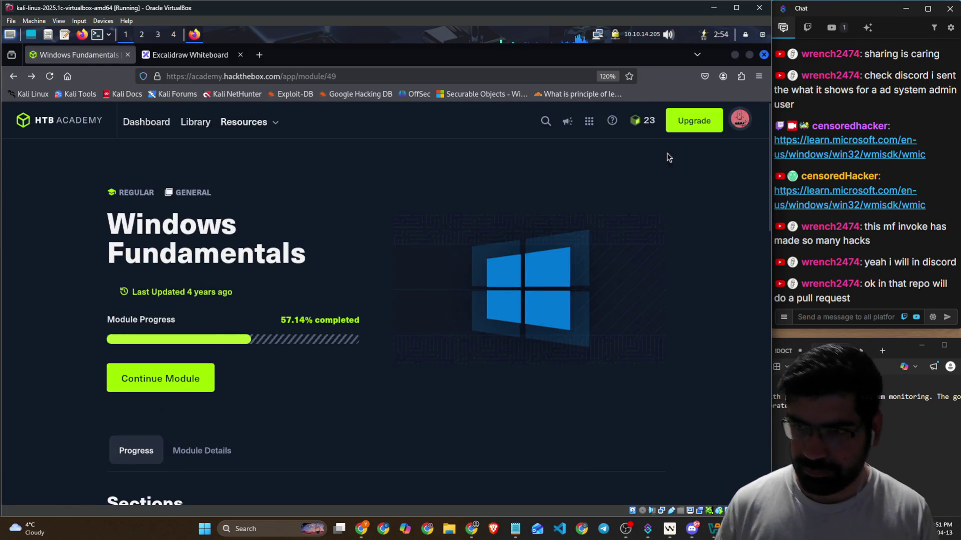
Step: Expand 'Interacting with Windows' and open the Windows Management Instrumentation (WMI) subsection
scroll(278, 296, "down", 15)
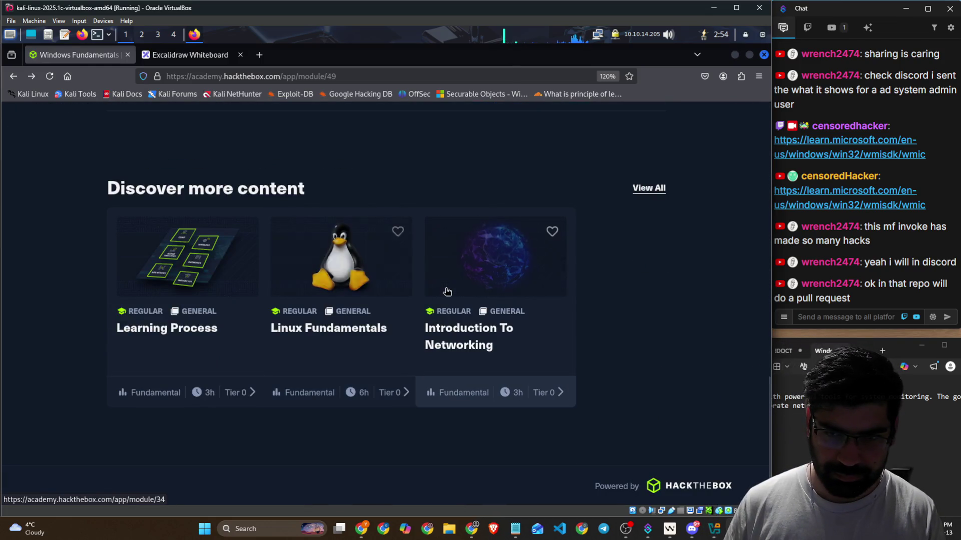
scroll(444, 294, "up", 8)
scroll(324, 277, "down", 3)
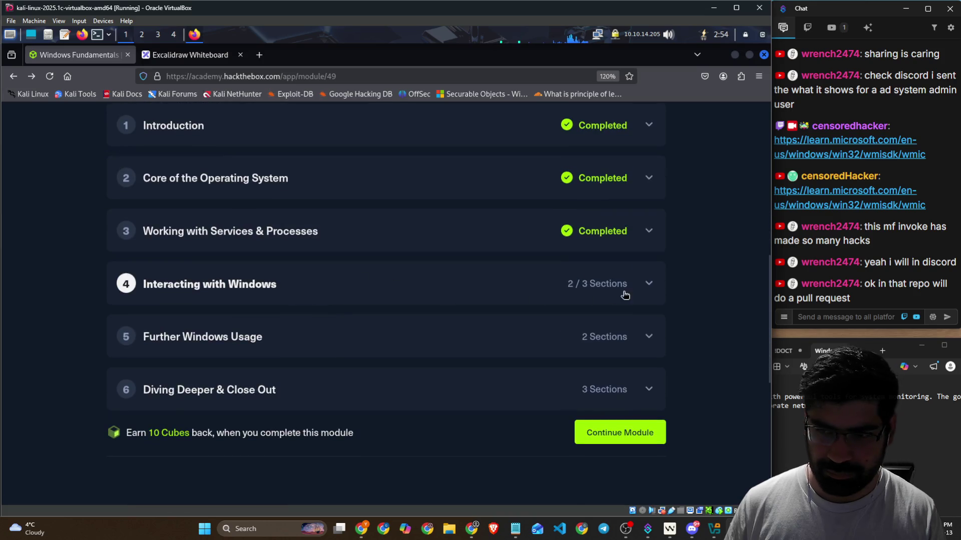
left_click(639, 294)
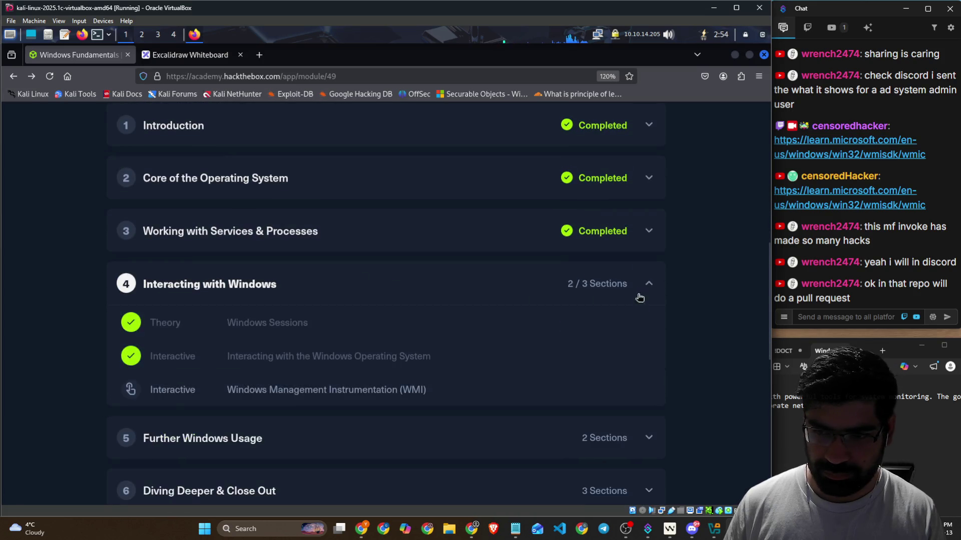
left_click(342, 391)
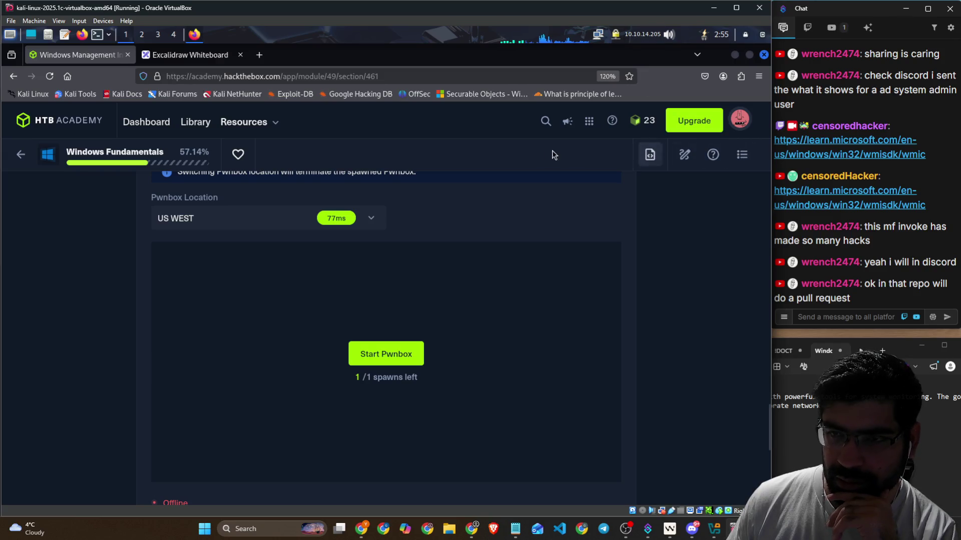
left_click(209, 37)
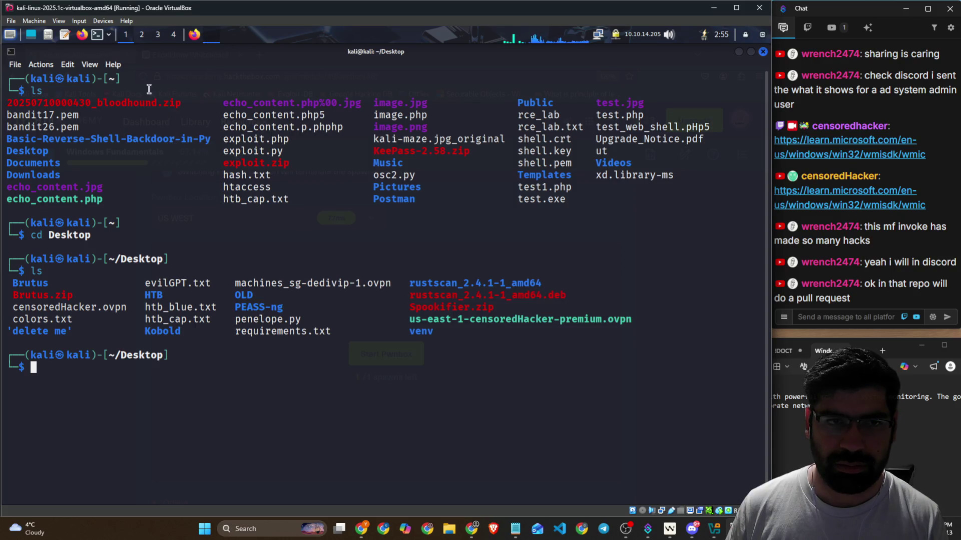
left_click(192, 38)
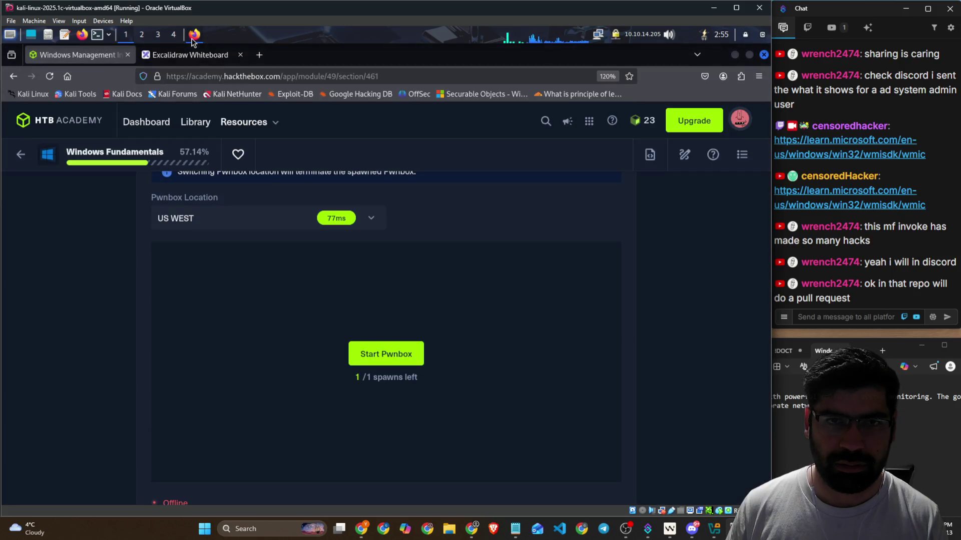
left_click(741, 121)
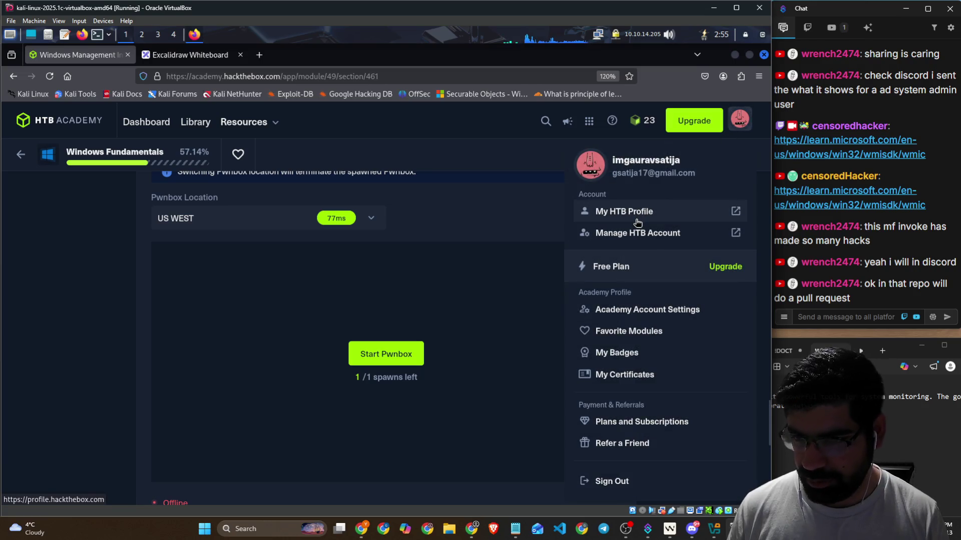
Step: Browse the HTB platforms list, Get Unstuck, table of contents and Notes side panels
left_click(505, 161)
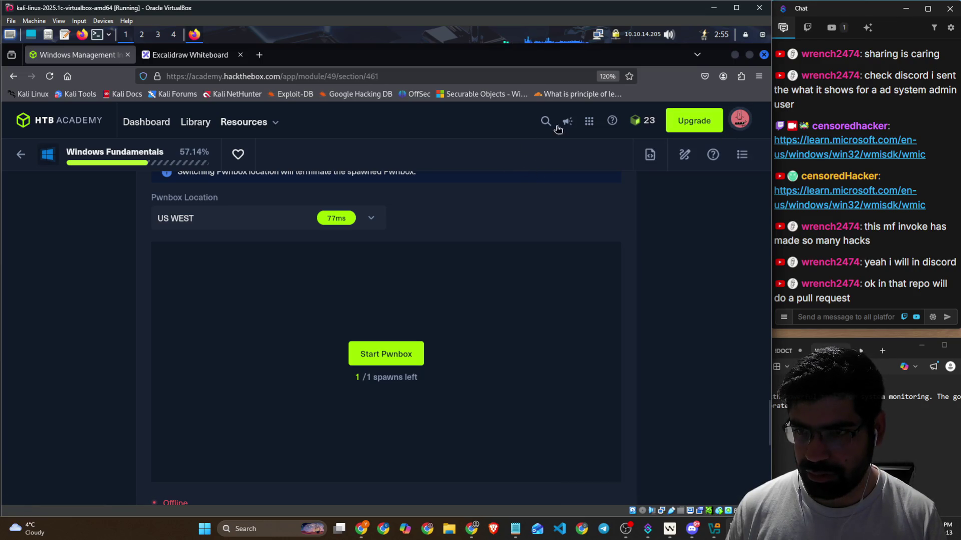
left_click(583, 121)
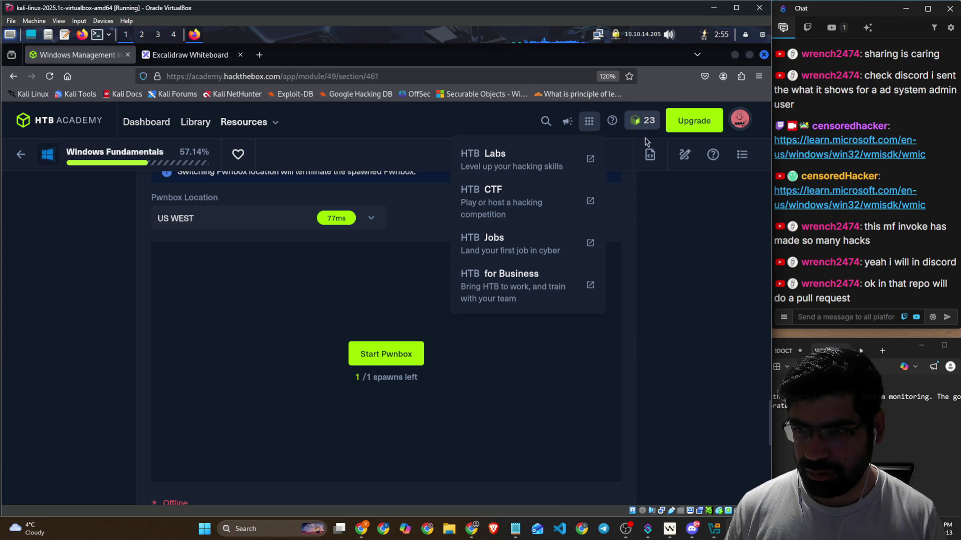
left_click(718, 160)
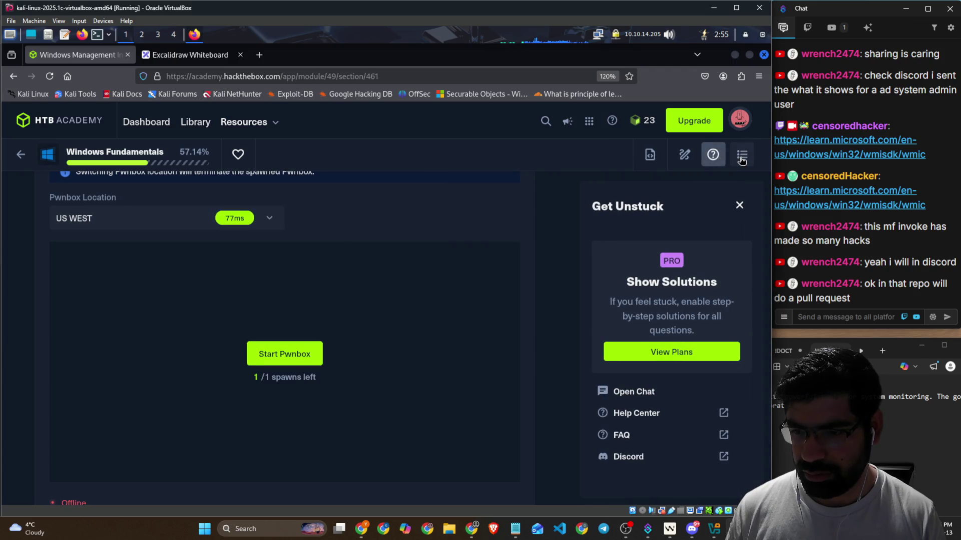
left_click(741, 160)
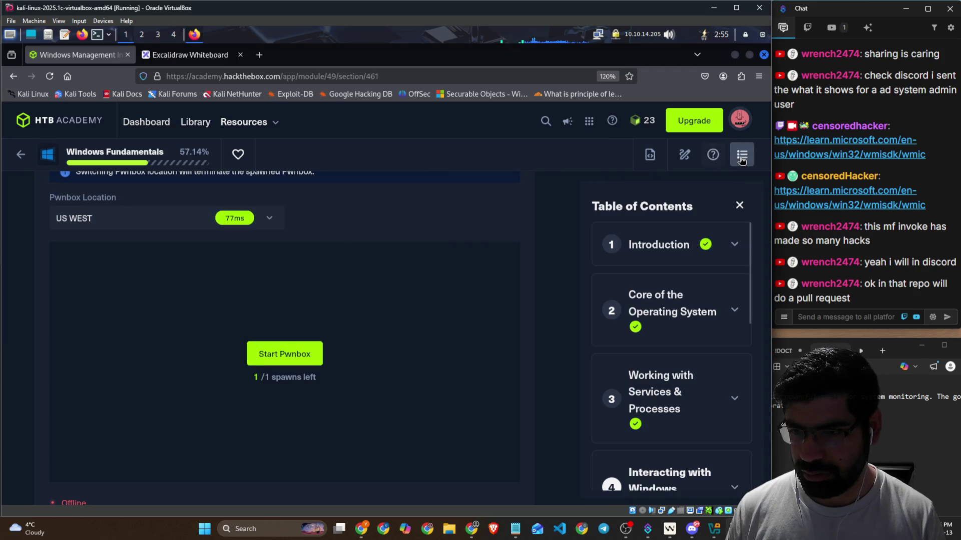
left_click(684, 159)
Step: Select the xfreerdp RDP command in the module cheatsheet, then bring up the Excalidraw whiteboard
left_click(650, 155)
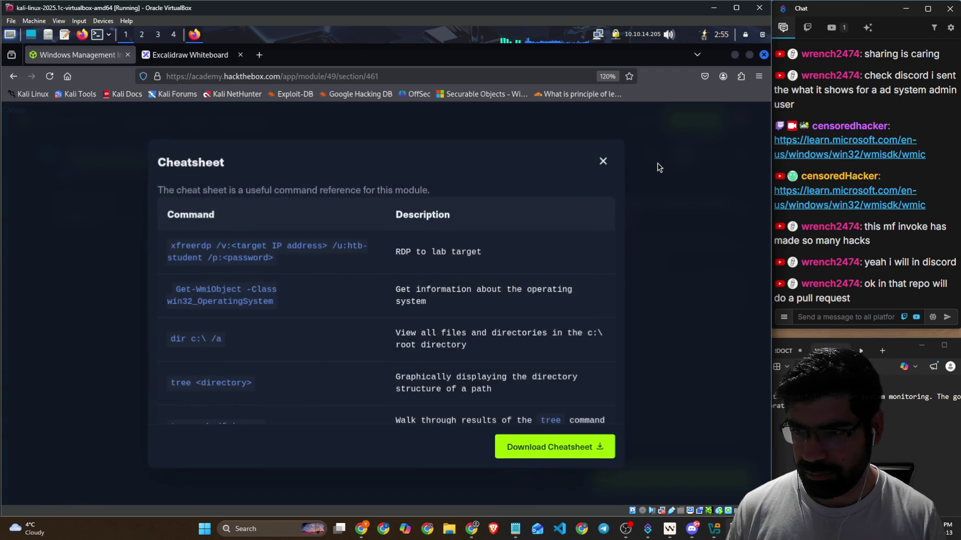
left_click(602, 162)
left_click(650, 157)
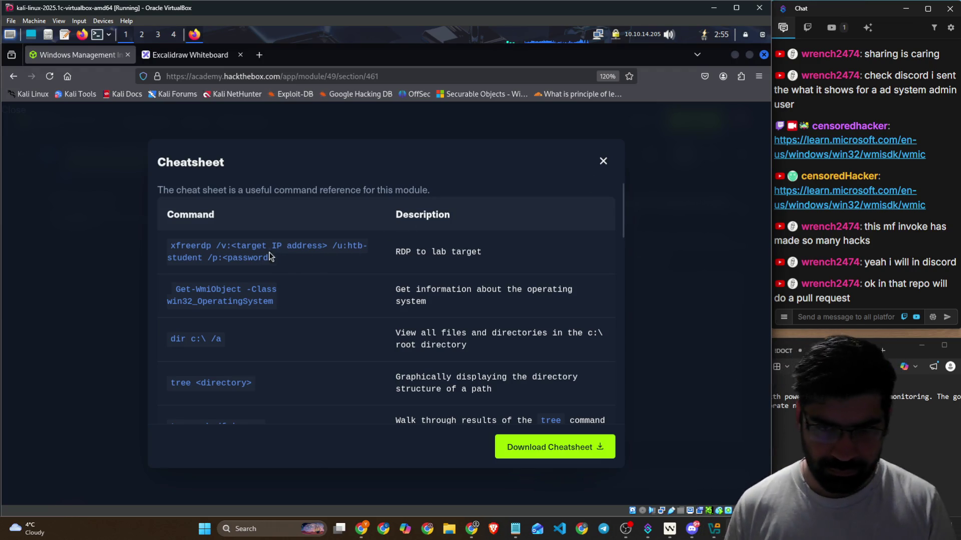
left_click_drag(293, 259, 182, 249)
left_click(622, 291)
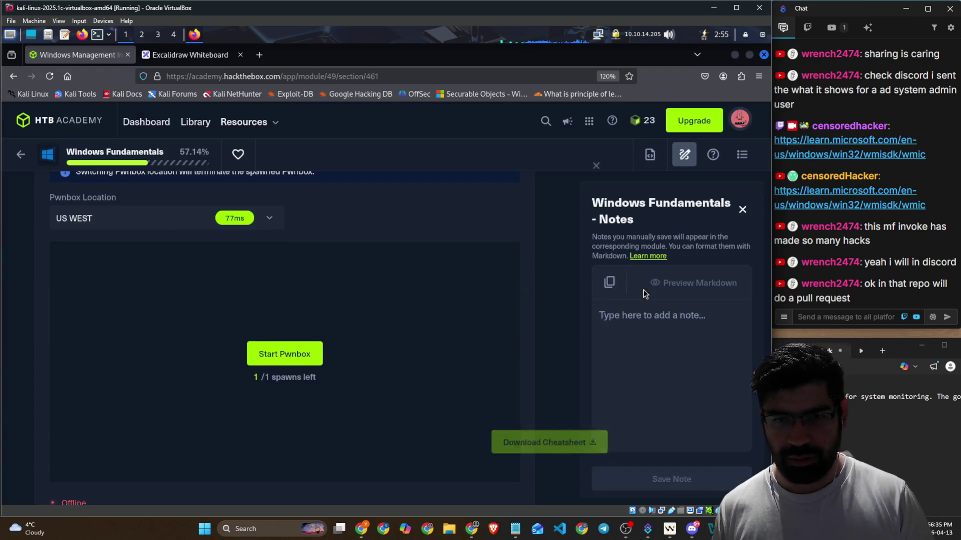
left_click(178, 55)
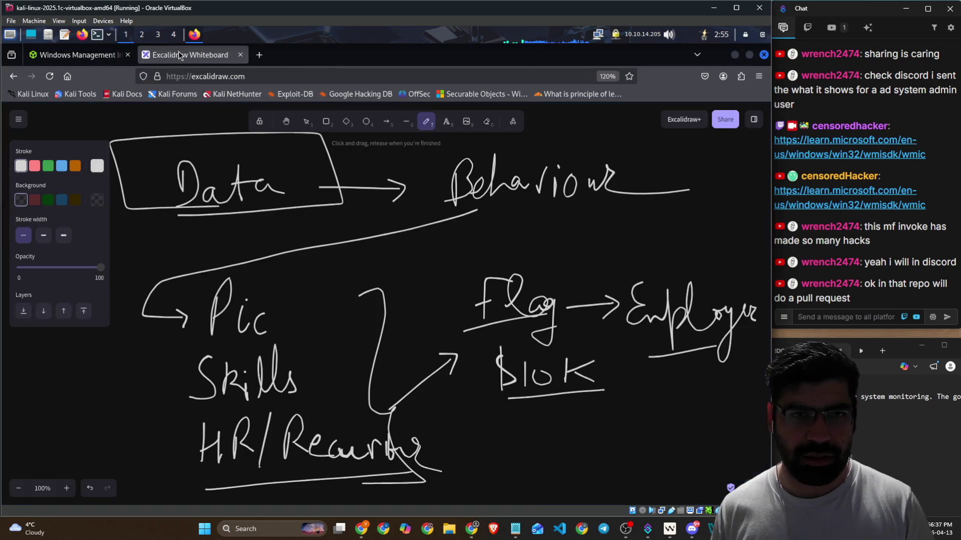
Step: Search 'htb vpn file' and open the Connecting to Academy VPN help article
left_click(259, 54)
type("htb v")
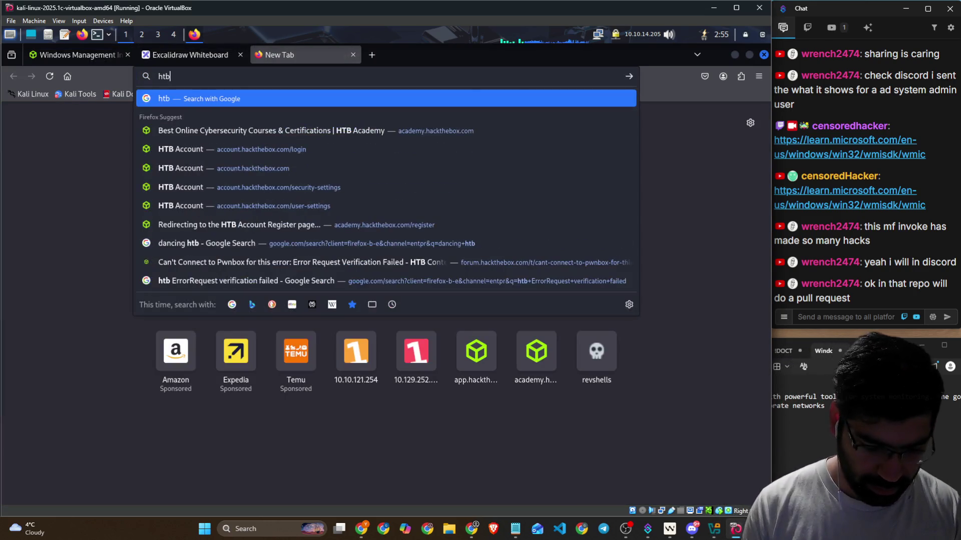
type("pn file")
key("Return")
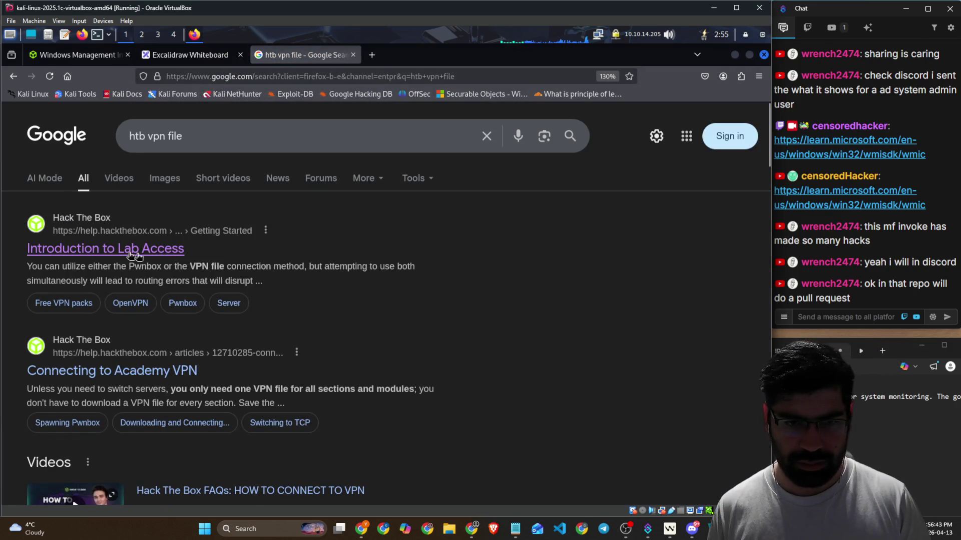
left_click(129, 249)
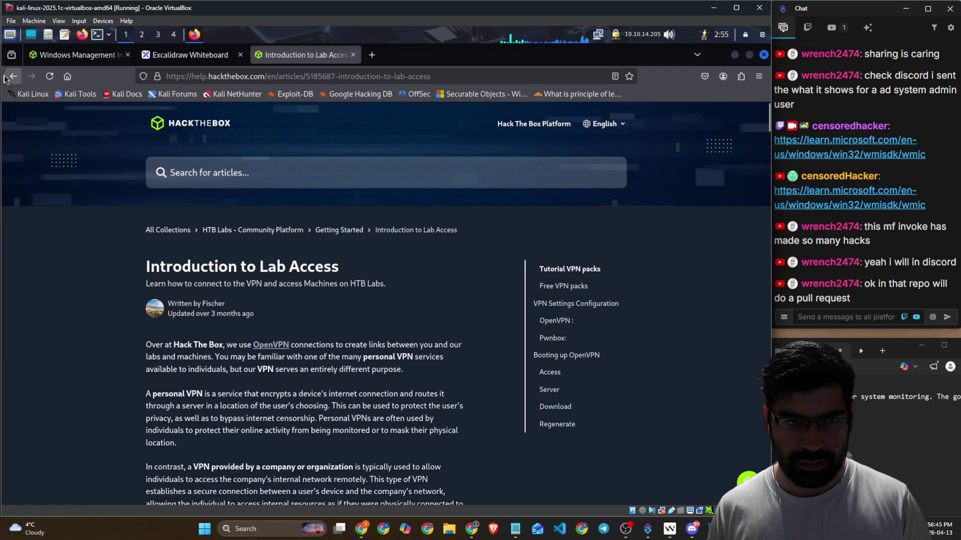
left_click(13, 76)
left_click(143, 370)
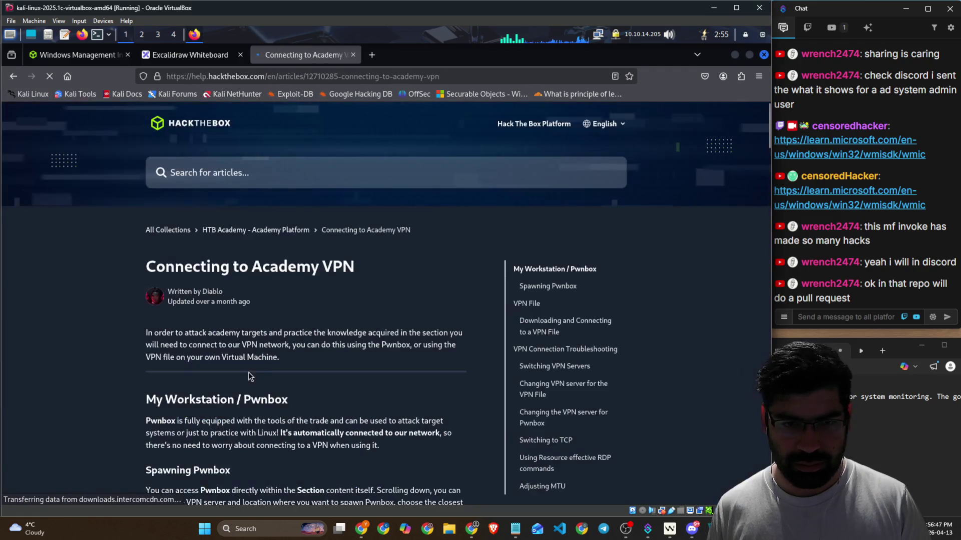
Step: Read through the VPN article, highlighting the note about Docker-based instances
scroll(317, 311, "down", 2)
scroll(318, 314, "down", 5)
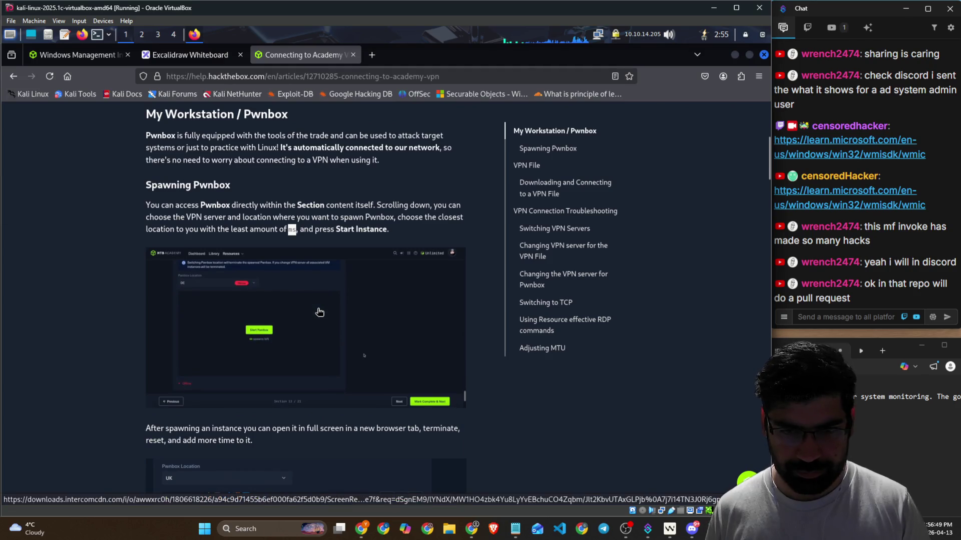
scroll(320, 311, "down", 5)
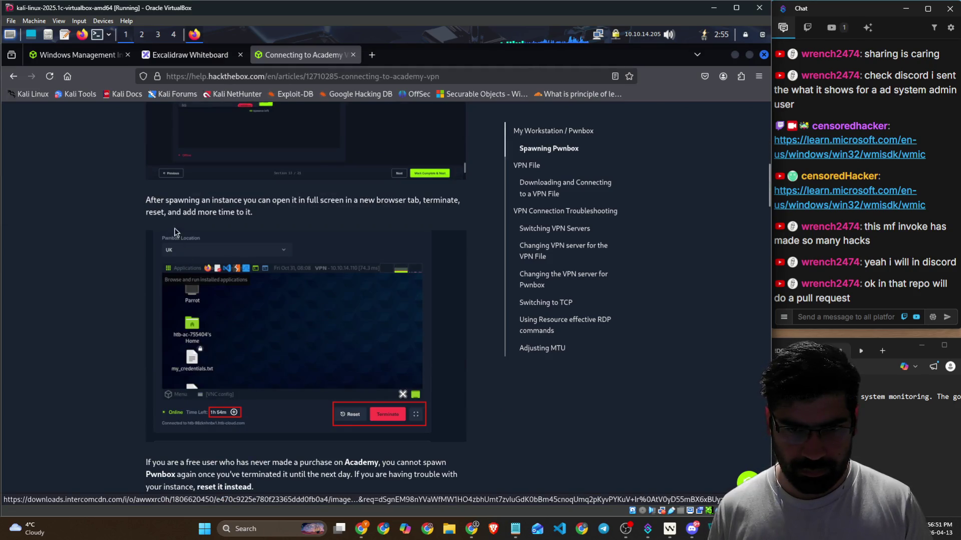
scroll(117, 256, "down", 5)
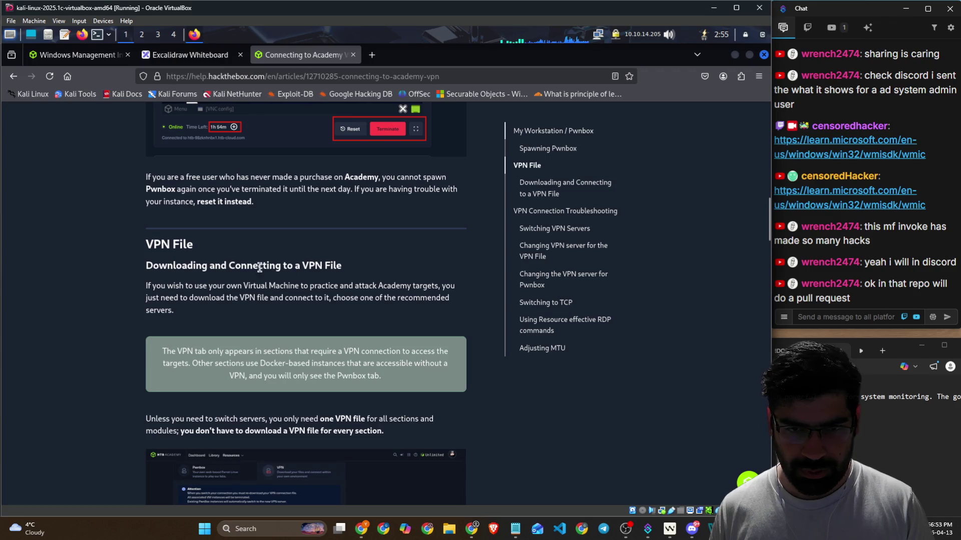
left_click_drag(215, 266, 341, 266)
scroll(214, 324, "down", 4)
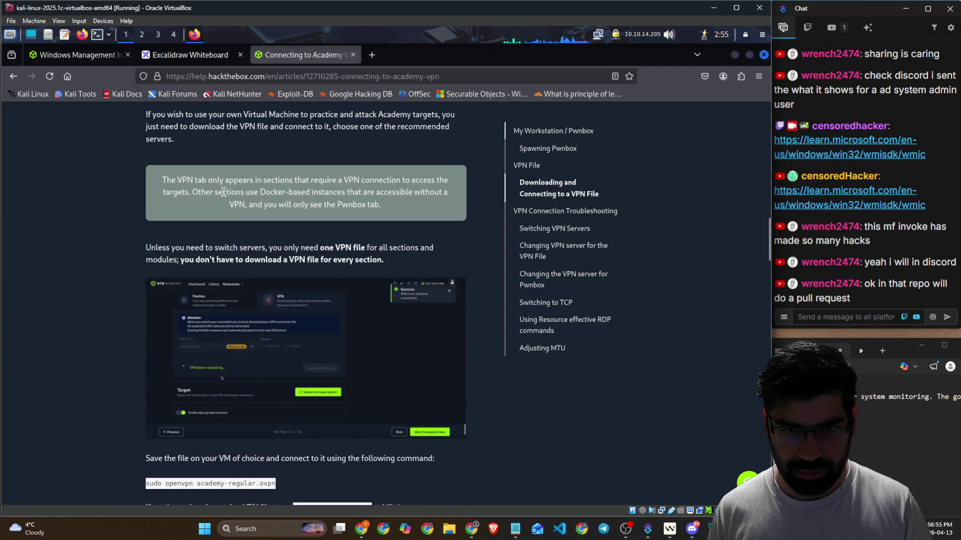
left_click_drag(258, 190, 339, 184)
left_click(373, 198)
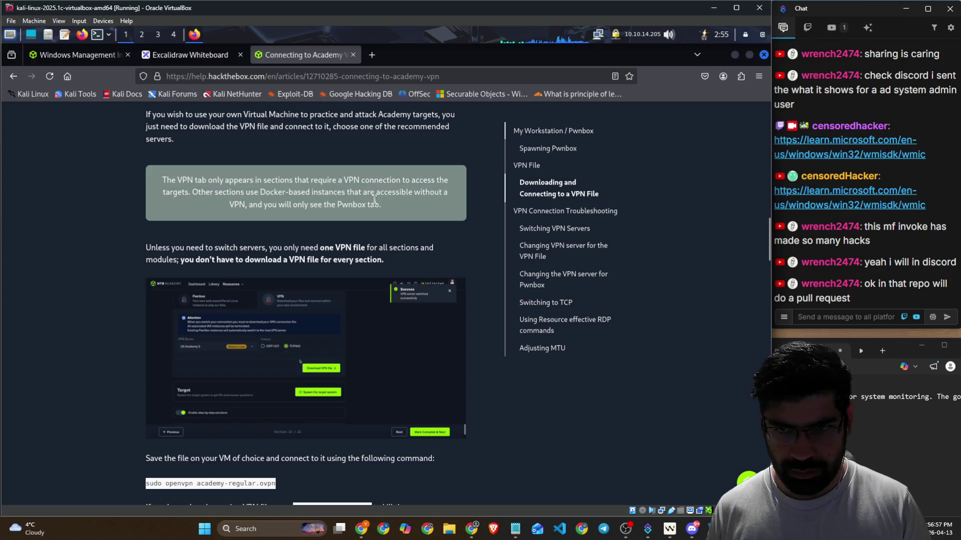
left_click_drag(213, 193, 433, 194)
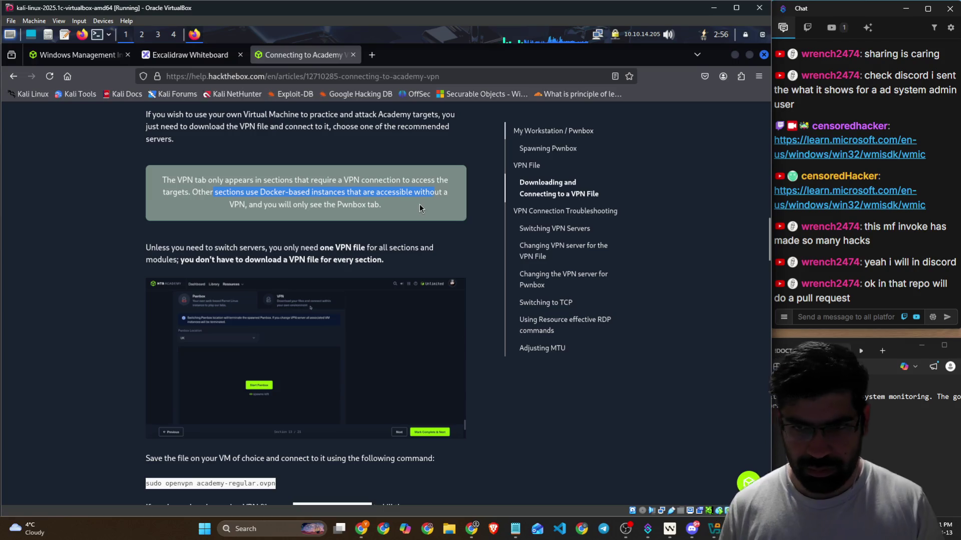
left_click(419, 204)
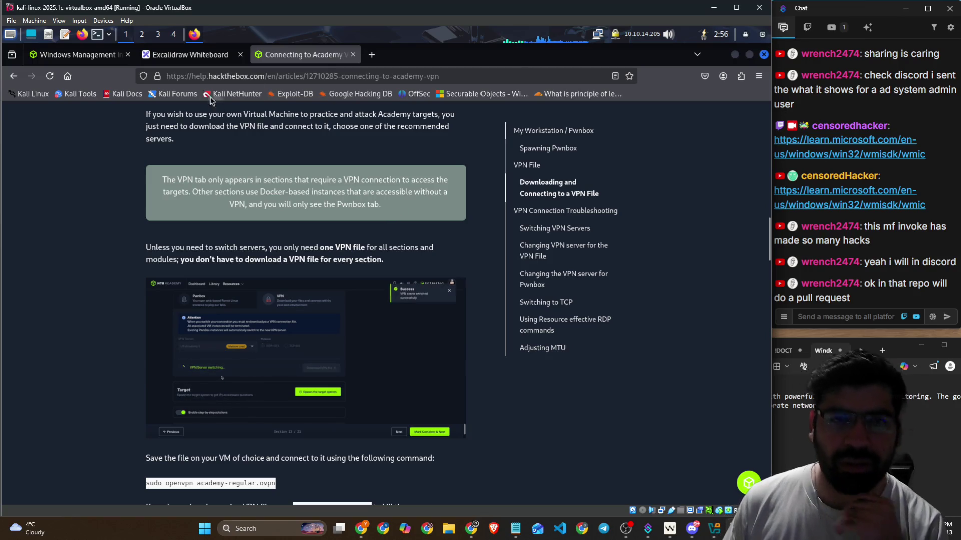
Step: In the Academy module, choose your own VPN and download the US Academy 5 VPN file
left_click(83, 56)
scroll(350, 242, "up", 4)
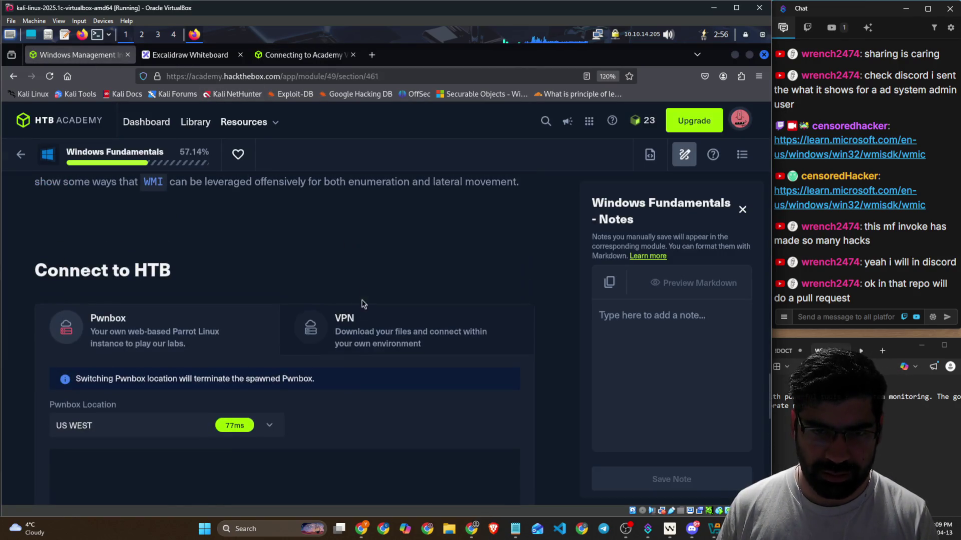
left_click(360, 305)
scroll(361, 275, "down", 6)
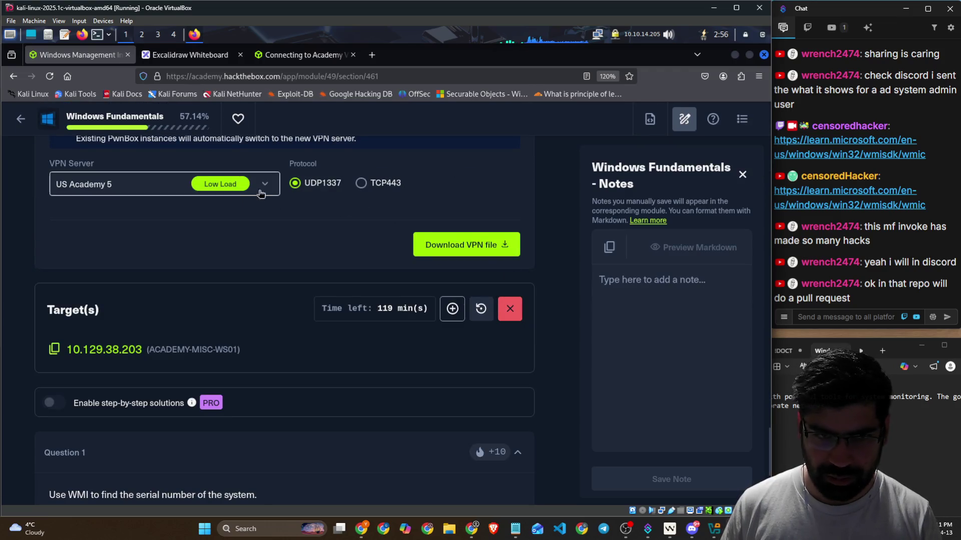
left_click(485, 245)
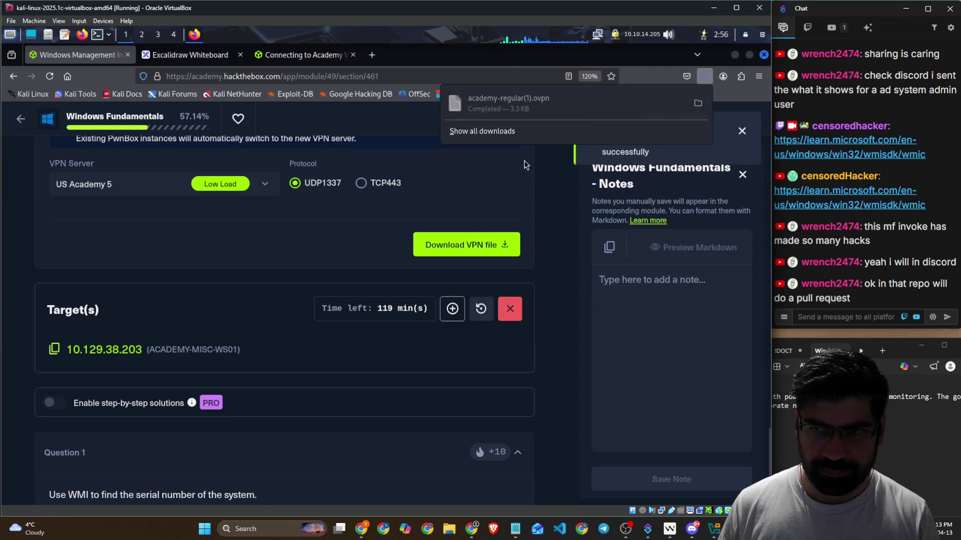
Step: Move academy-regular(1).ovpn from Downloads to the Desktop, close Thunar, and return to the terminal
left_click(698, 103)
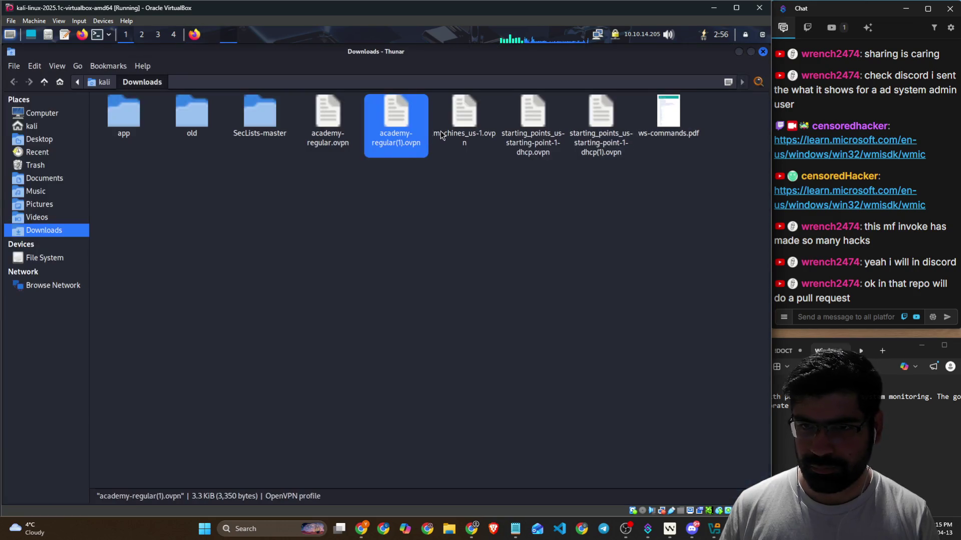
mouse_move(395, 120)
left_mouse_down()
mouse_move(61, 183)
mouse_move(32, 134)
mouse_move(34, 165)
left_mouse_up()
left_click(358, 236)
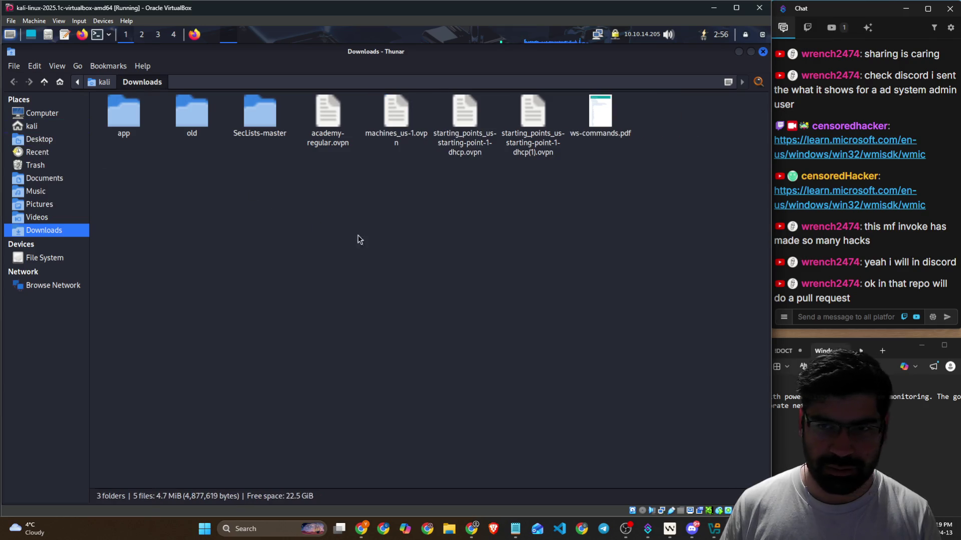
key("ctrl+w")
left_click(220, 37)
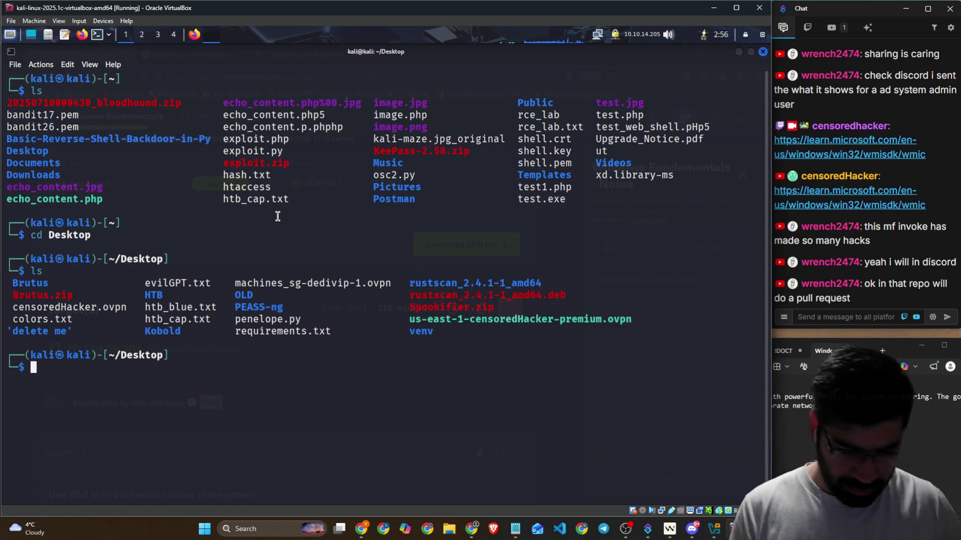
Step: Connect to the Academy VPN with sudo openvpn academy-regular(1).ovpn, then start another terminal session
type("ls")
key("Return")
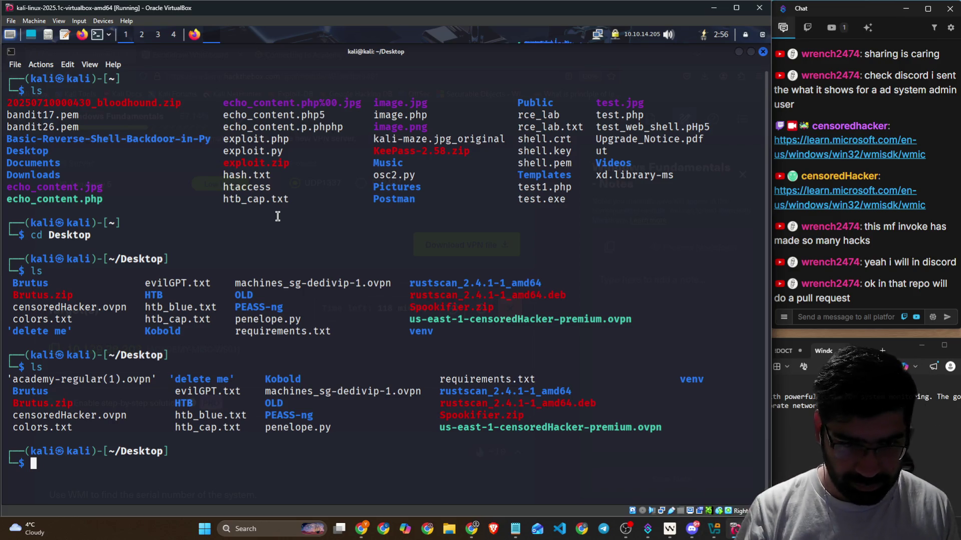
key("ctrl+l")
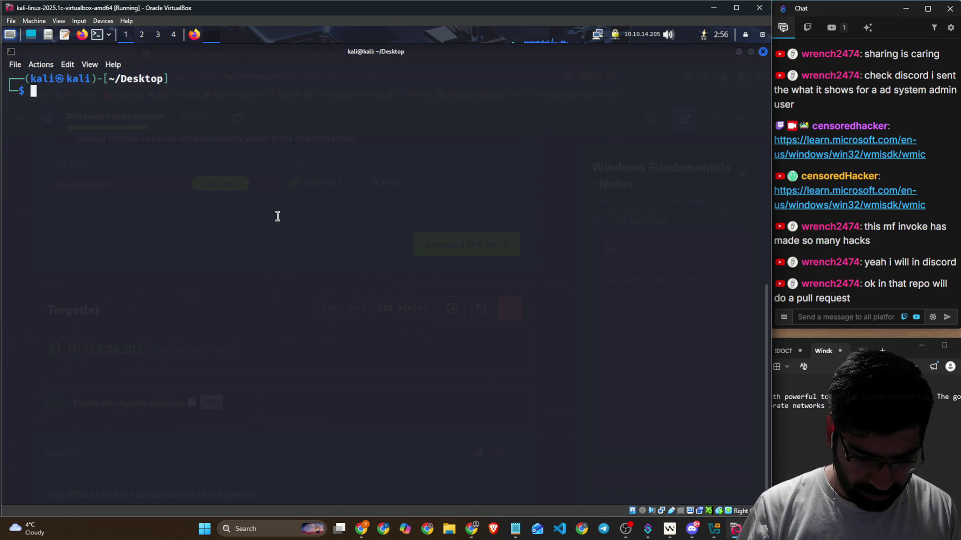
type("sudo op")
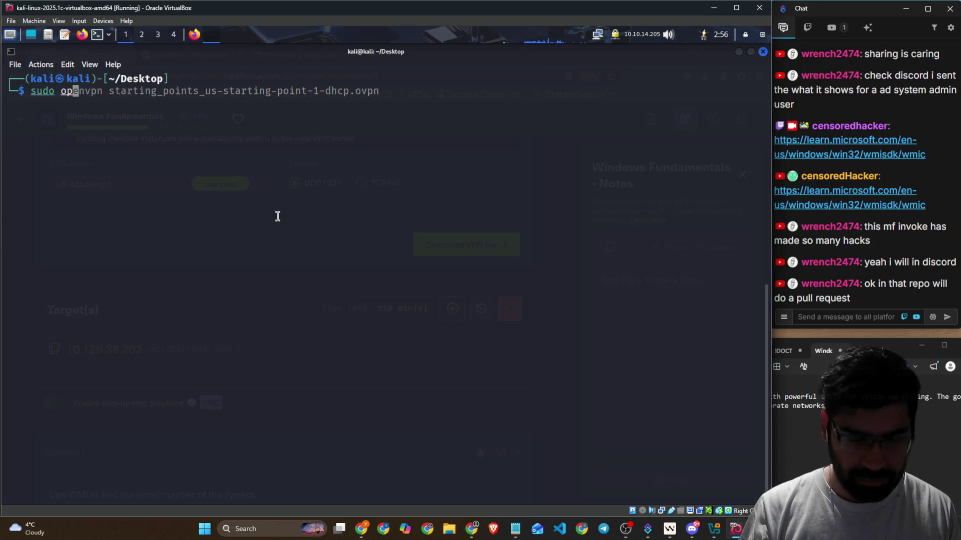
type("envpn ")
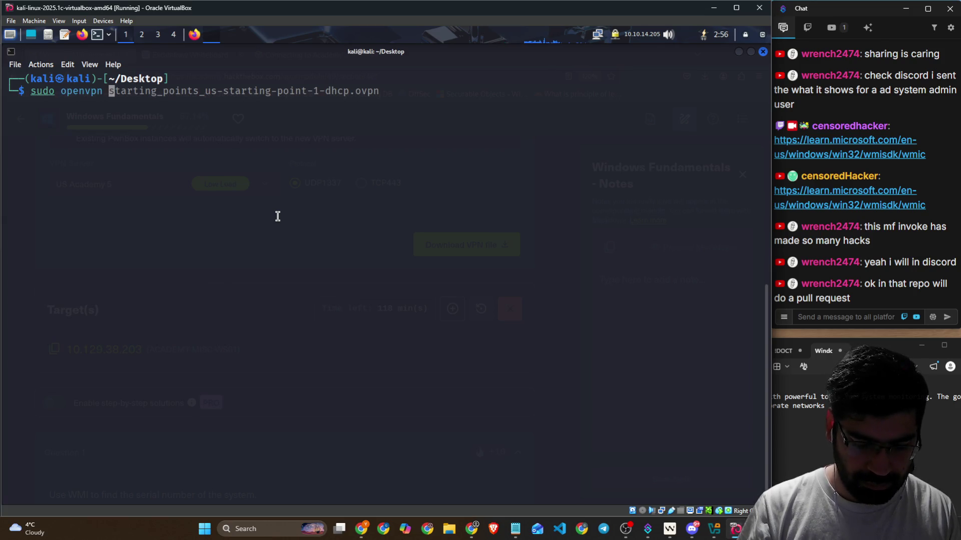
type("a")
key("Tab")
key("Return")
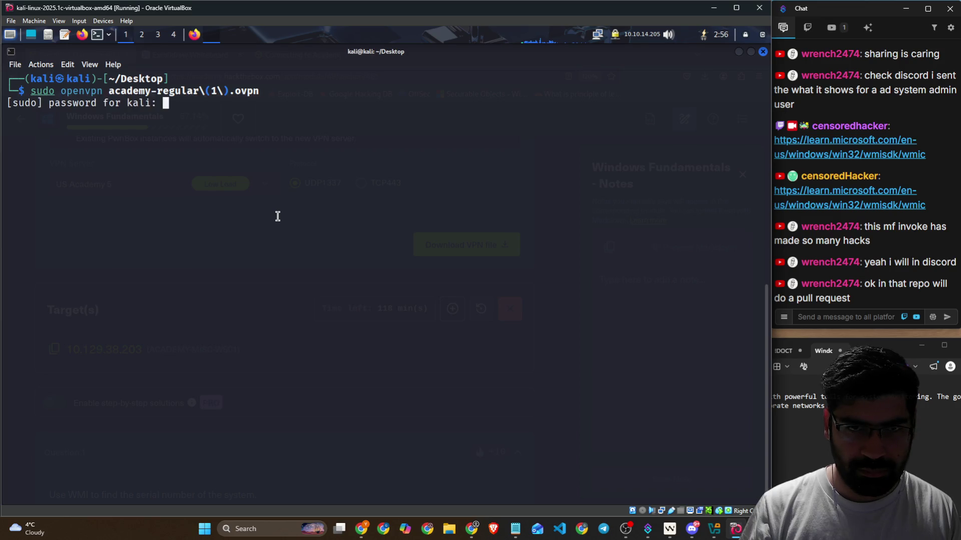
key("Return")
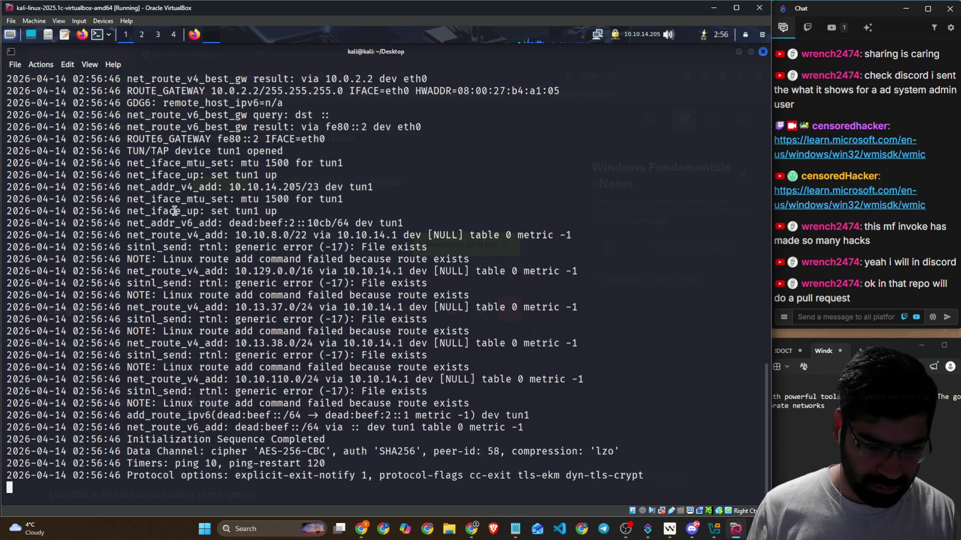
left_click(13, 66)
Step: In a new tmux terminal tab, rerun the old xfreerdp3 connection command
left_click(35, 78)
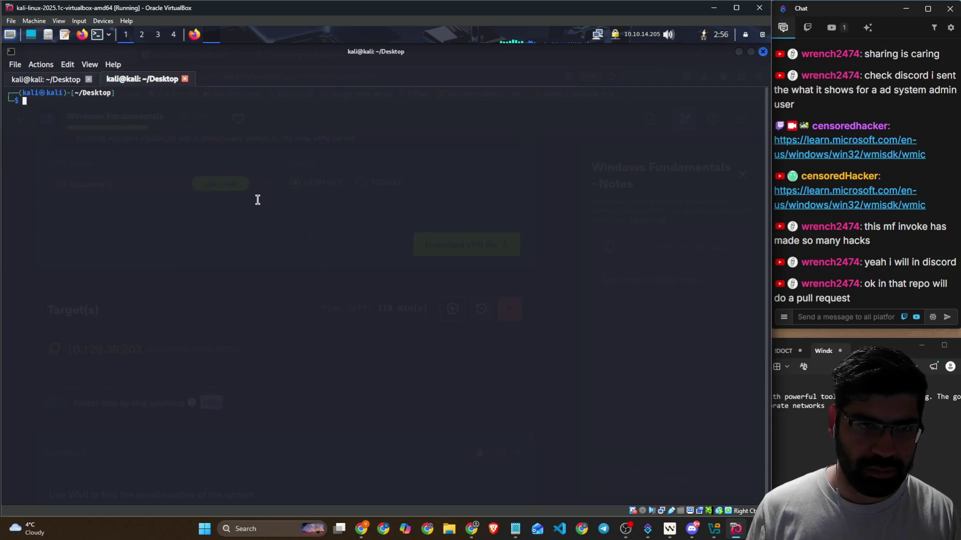
type("tmux")
key("Return")
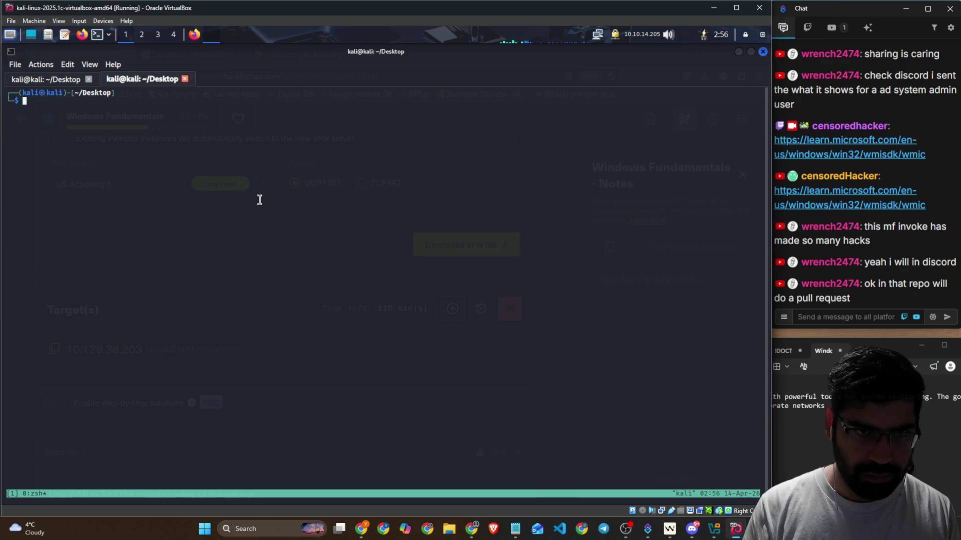
key("ctrl+plus")
key("ctrl+plus")
key("ctrl+plus")
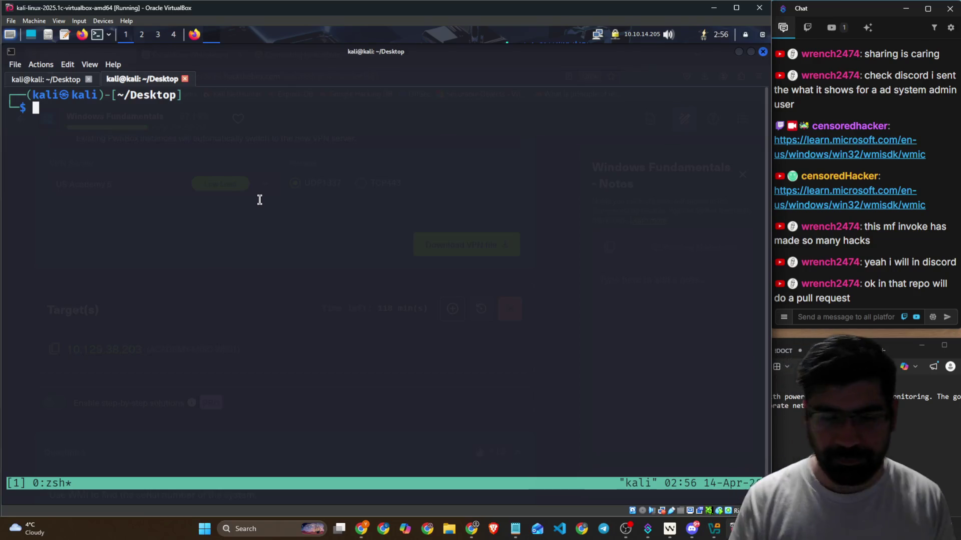
key("alt+Tab")
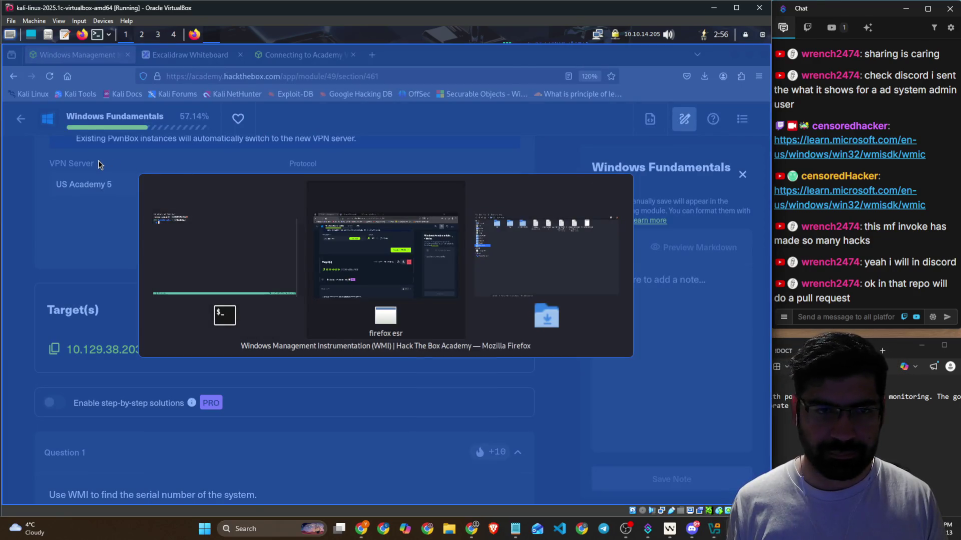
key("alt+Tab")
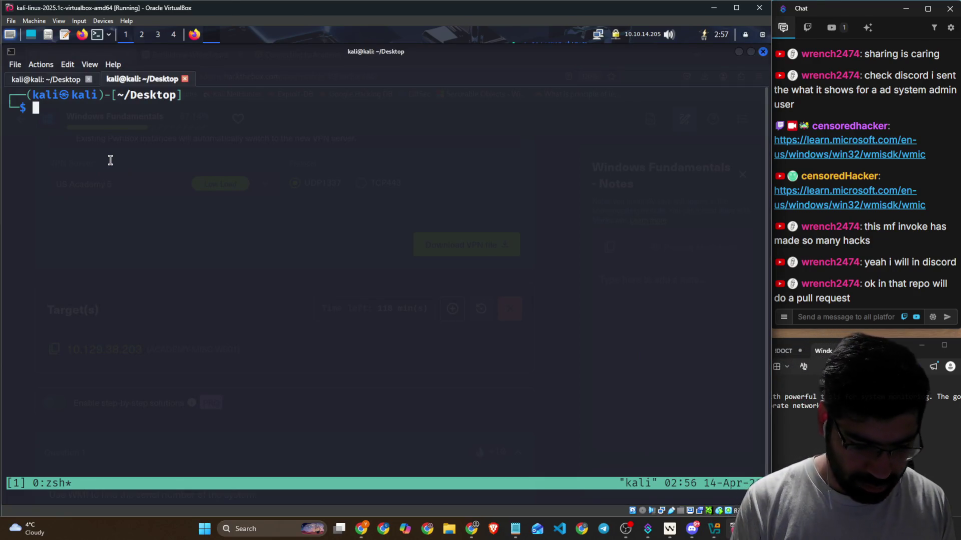
type("xf")
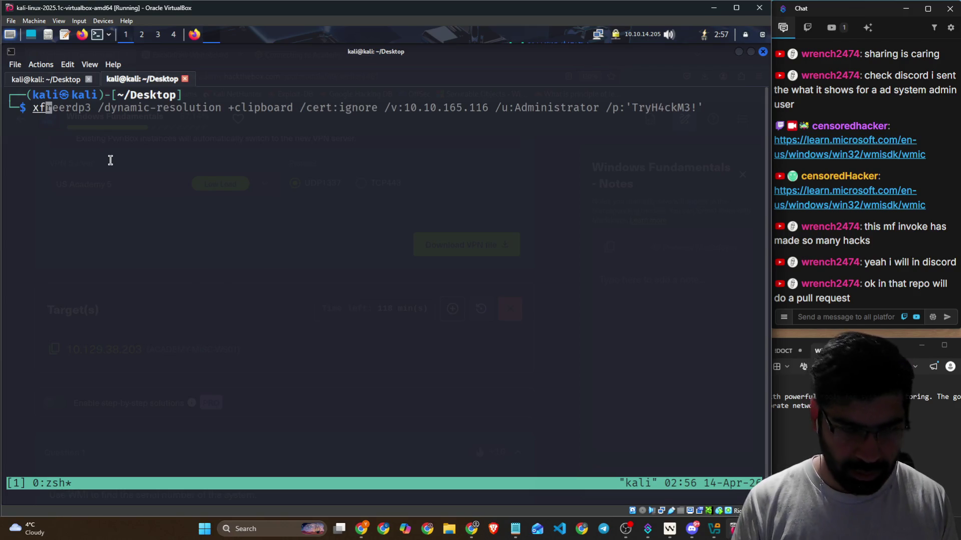
type("reerdp")
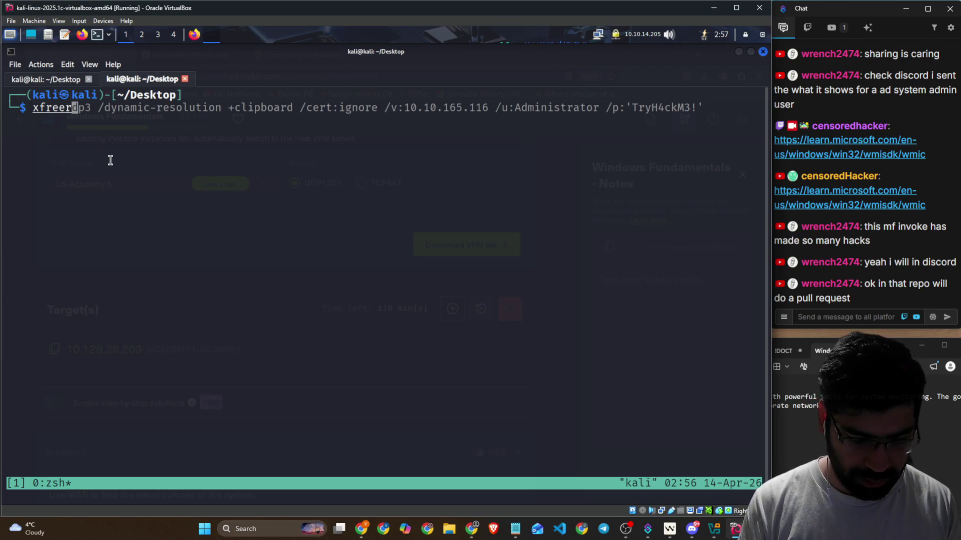
type("3")
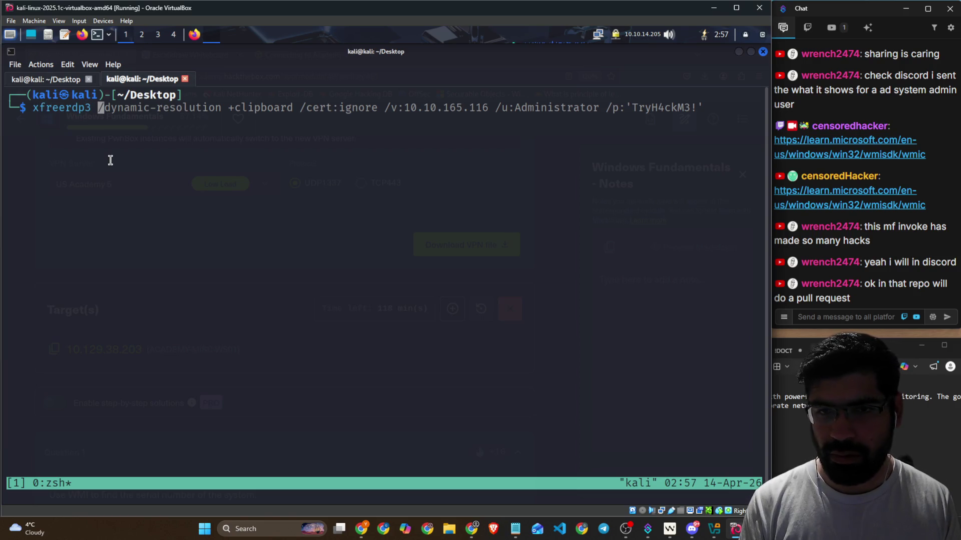
key("Right")
key("Return")
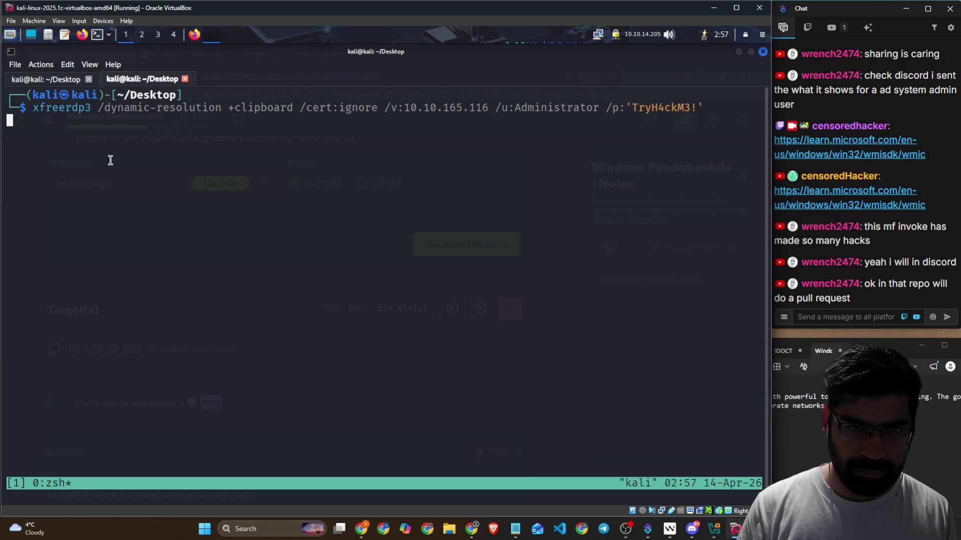
Step: Recall the xfreerdp3 command, strip the old target details, and paste target IP 10.129.38.203 after /v:
key("Up")
key("BackSpace")
key("BackSpace")
key("BackSpace")
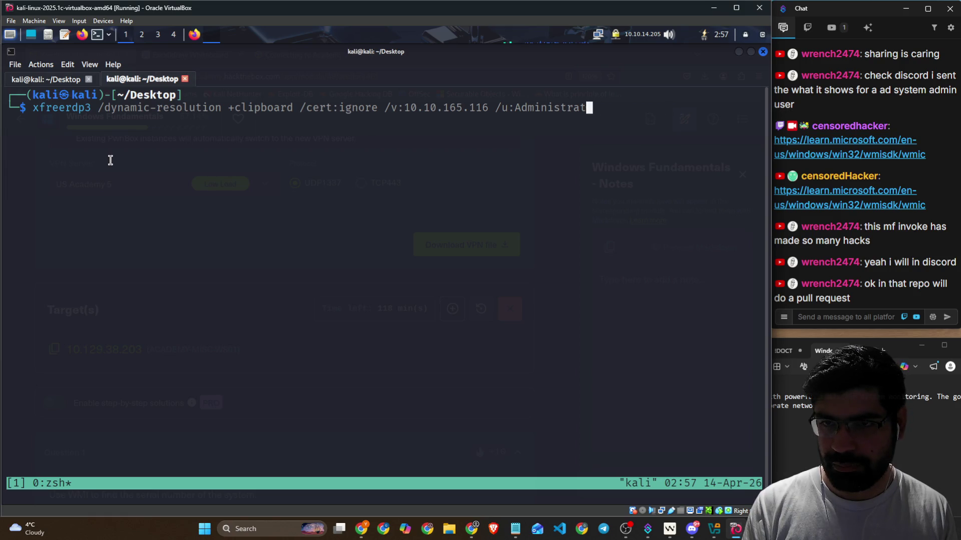
key("BackSpace")
key("BackSpace")
key("BackSpace")
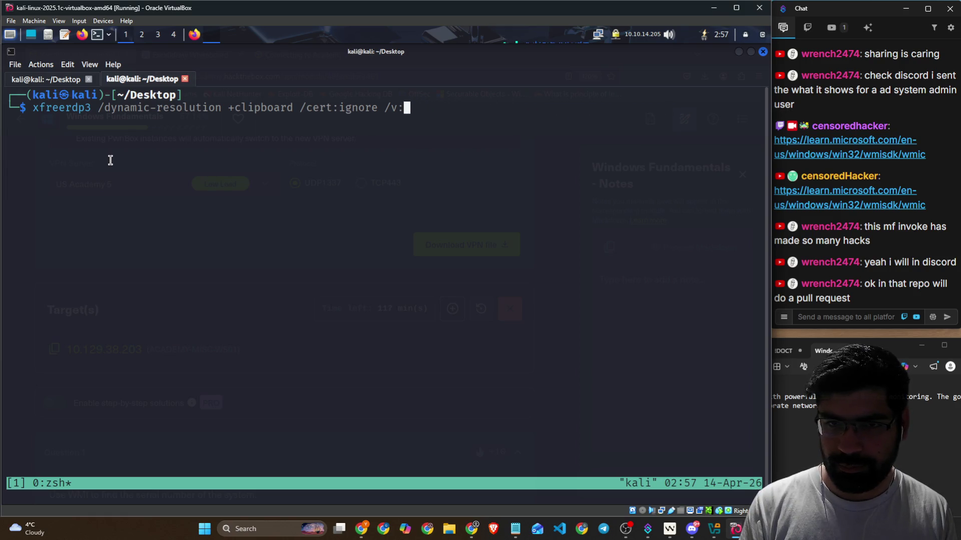
key("alt+Tab")
scroll(259, 175, "up", 5)
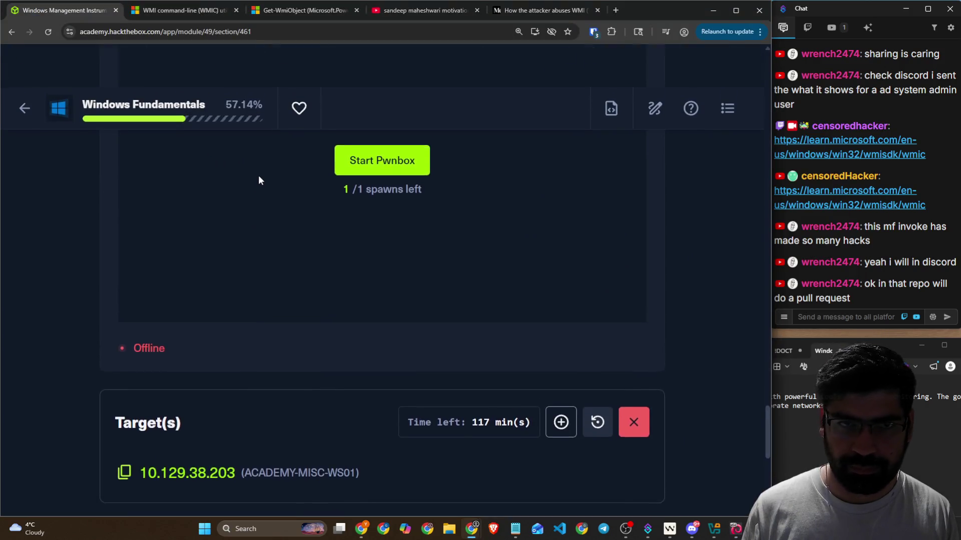
key("alt+Tab")
key("alt+Tab")
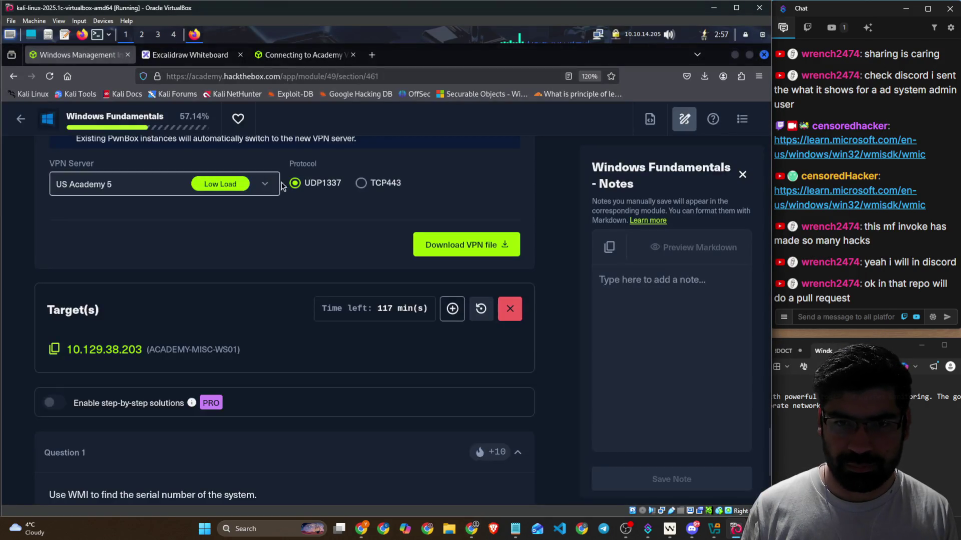
scroll(264, 252, "up", 3)
scroll(305, 211, "down", 6)
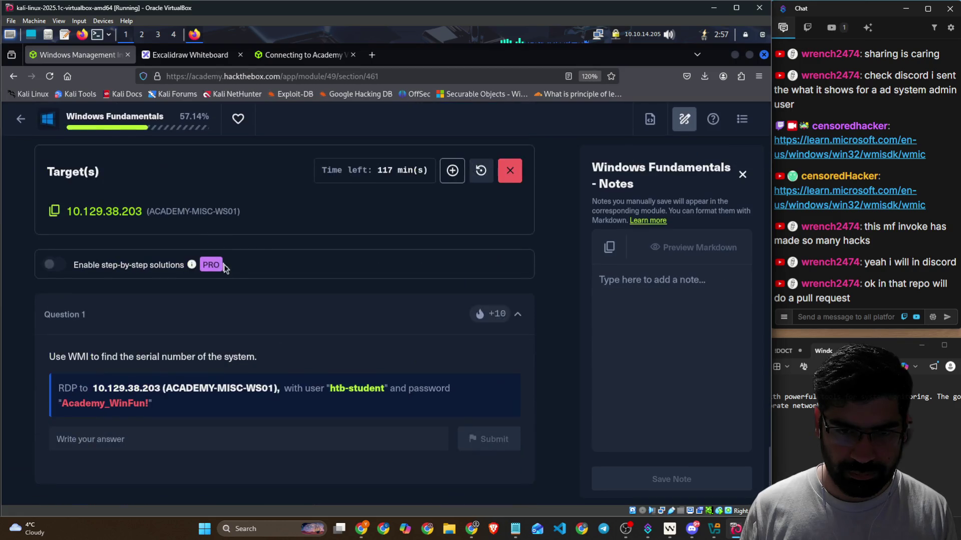
left_click(53, 211)
key("alt+Tab")
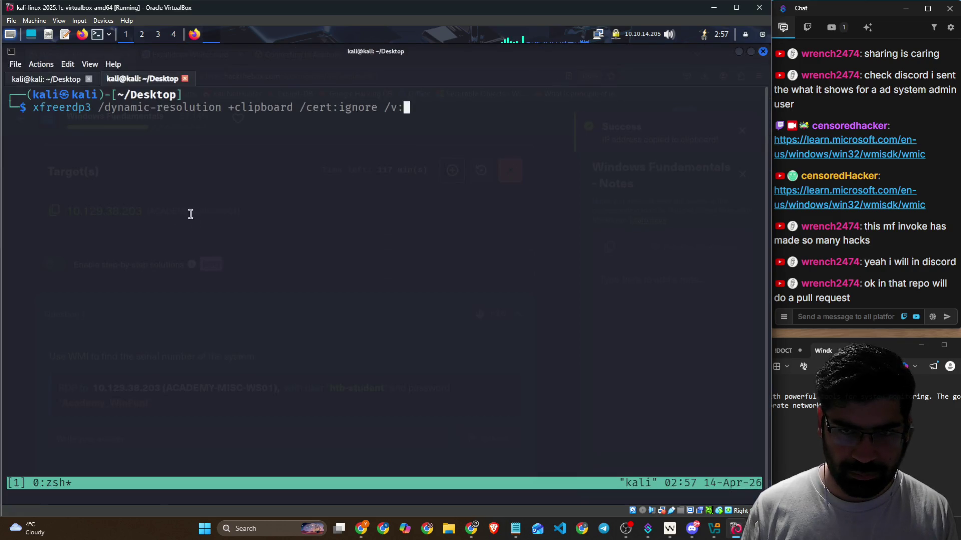
right_click(191, 219)
left_click(279, 225)
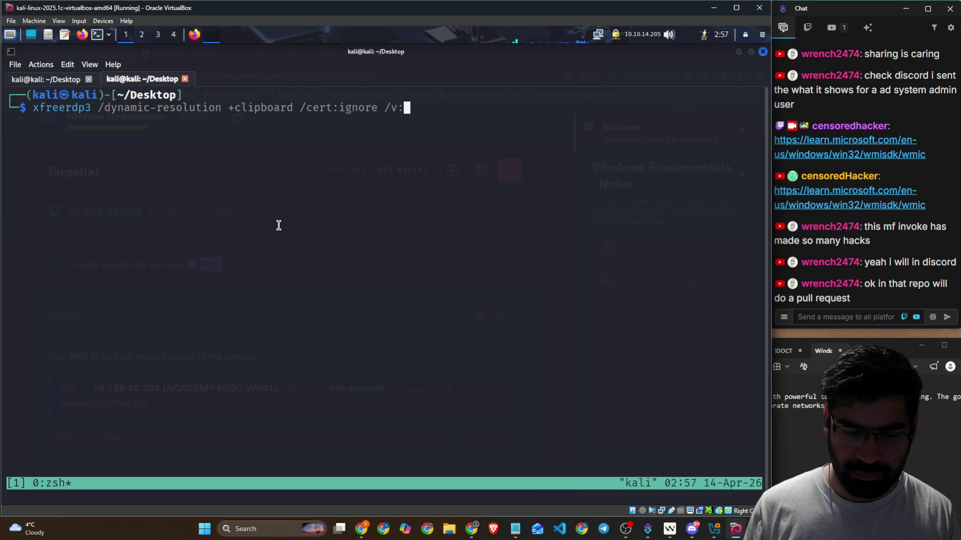
right_click(278, 225)
left_click(300, 244)
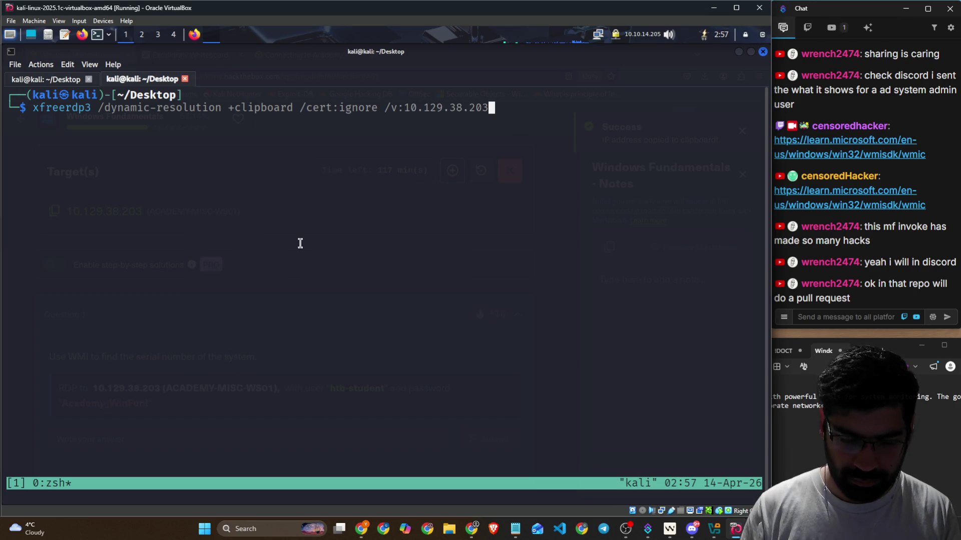
Step: Add the lab's username after /u: and password after /p:, then run the RDP command
type(" /")
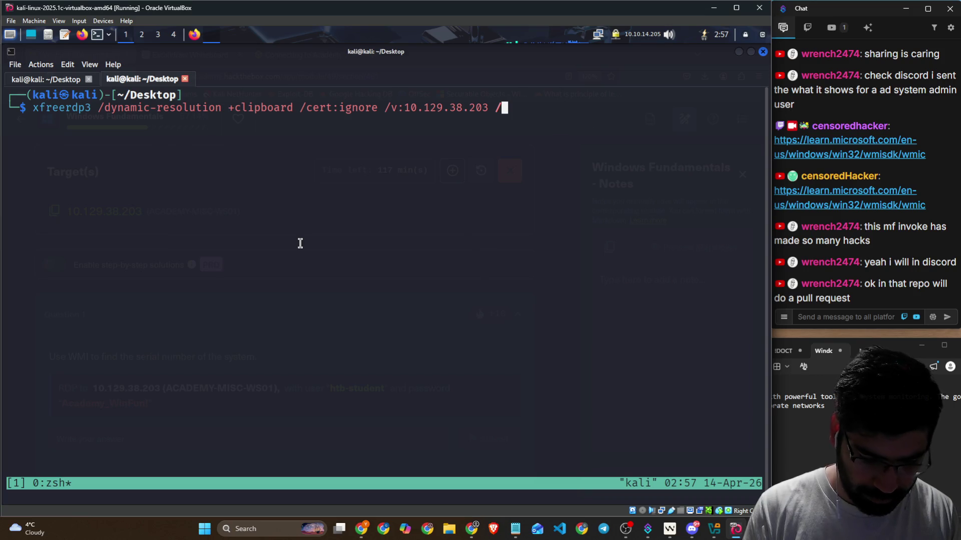
type("u:")
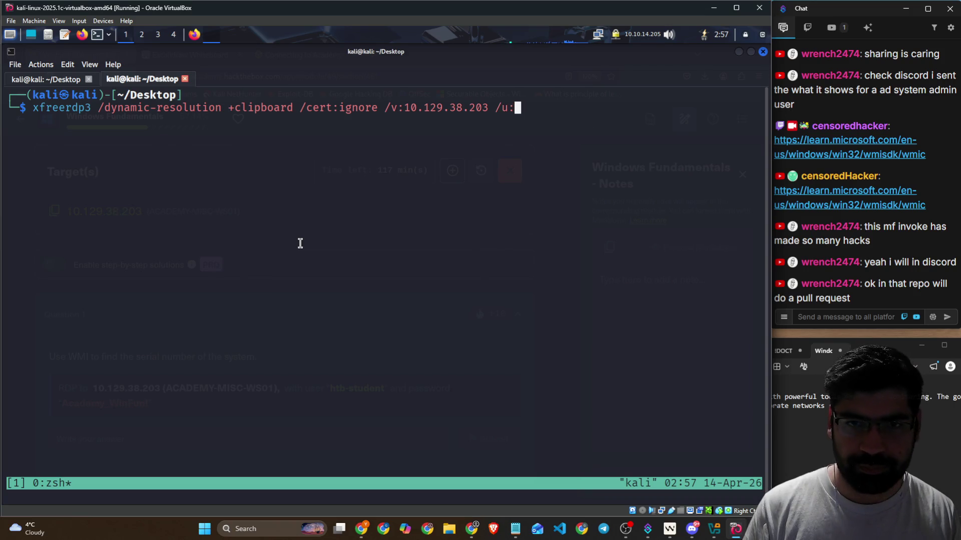
key("alt+Tab")
scroll(293, 245, "up", 3)
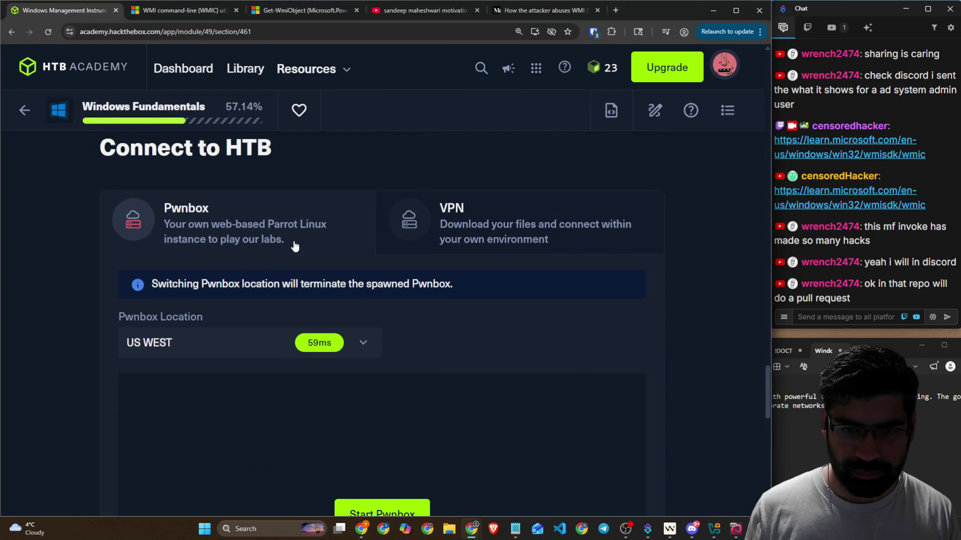
scroll(287, 241, "down", 10)
scroll(428, 309, "down", 4)
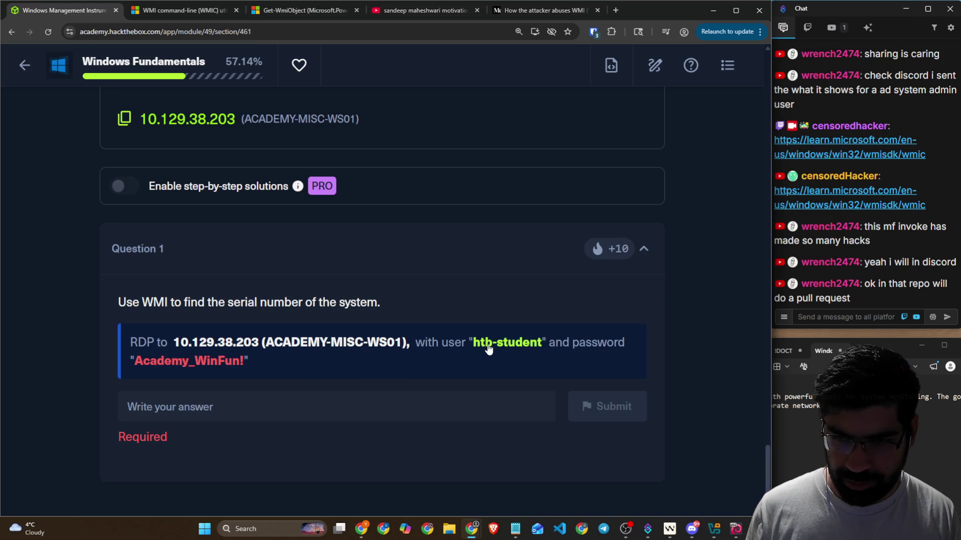
left_click(488, 348)
key("alt+Tab")
right_click(453, 325)
left_click(398, 306)
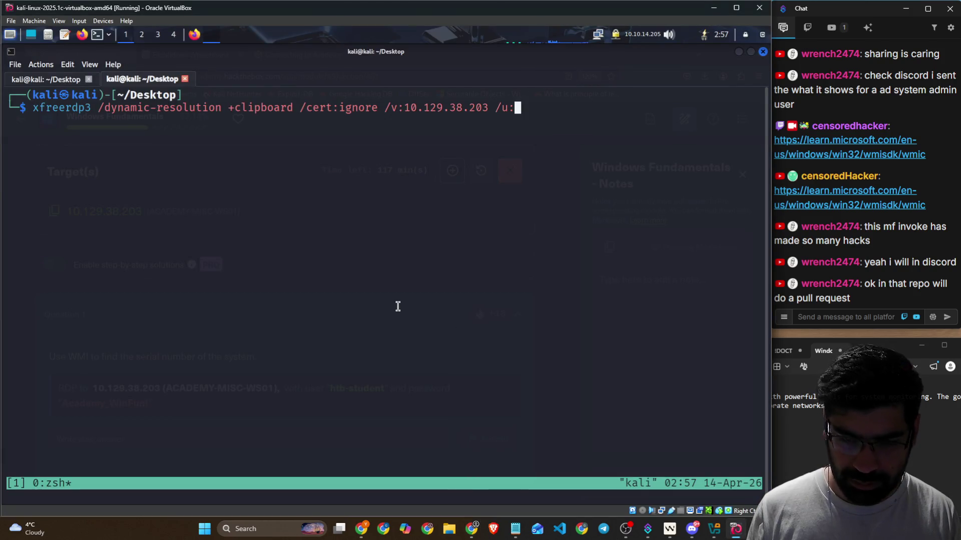
key("ctrl+shift+v")
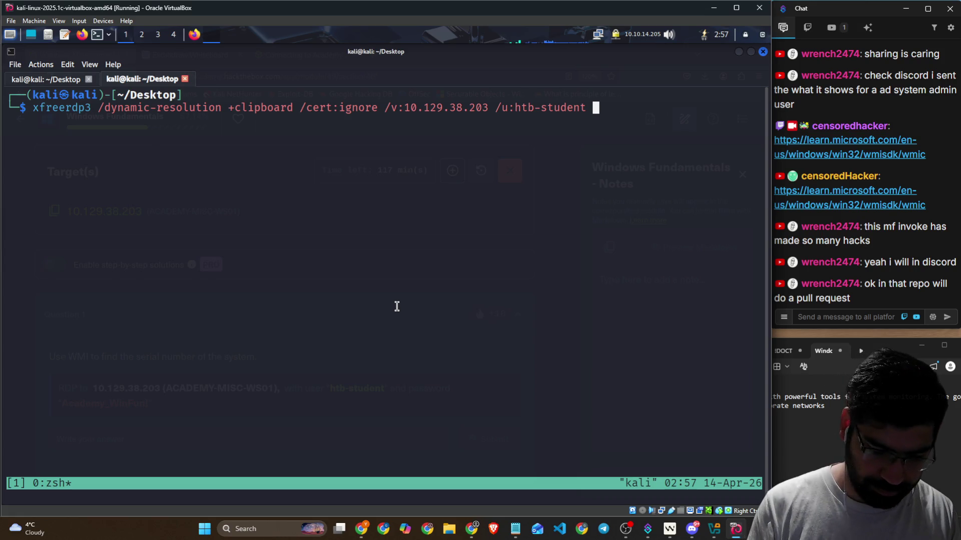
type("/p:")
key("alt+Tab")
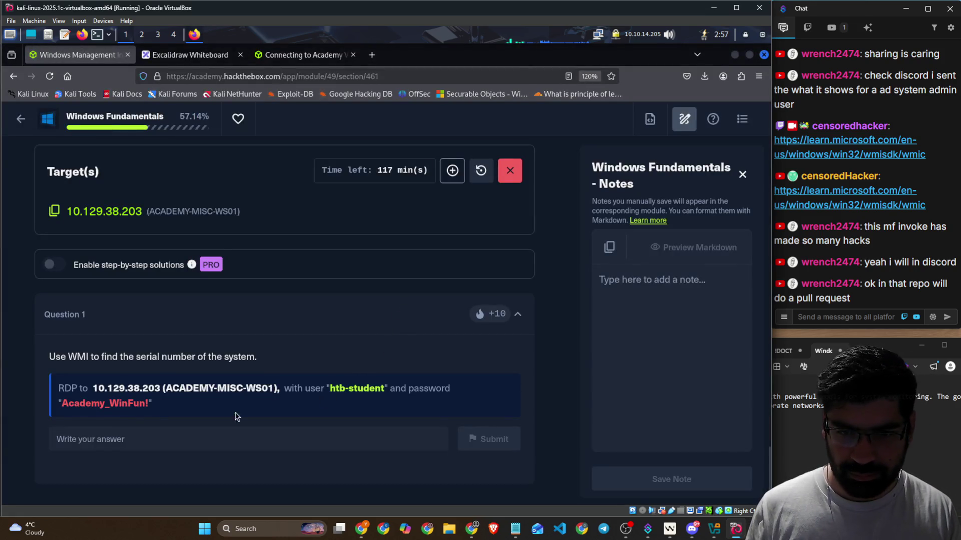
left_click(115, 408)
key("alt+Tab")
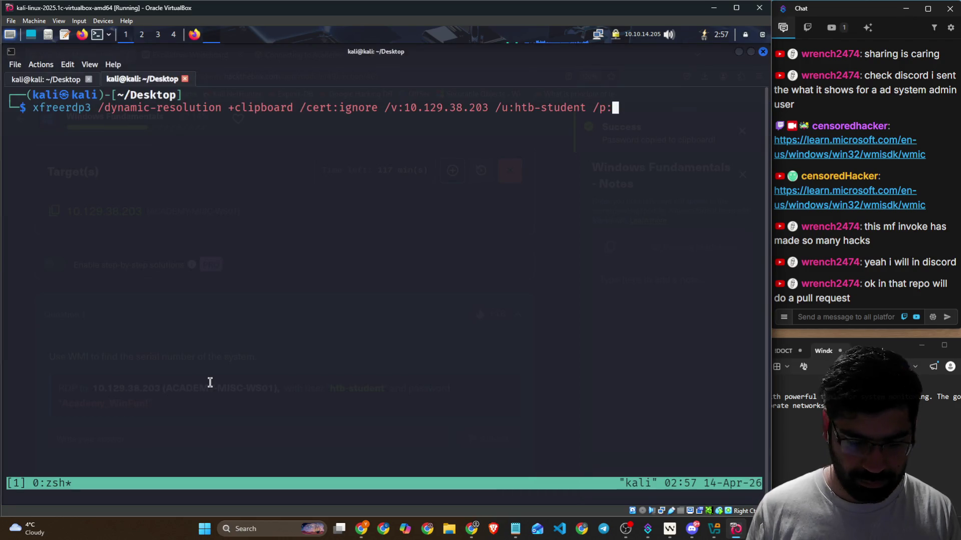
key("ctrl+shift+v")
key("Return")
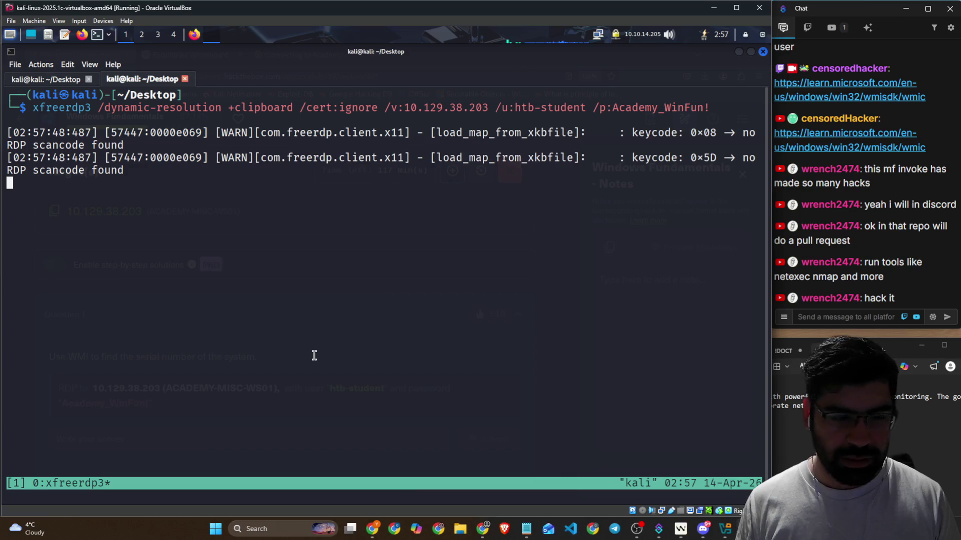
Step: Close the Downloads window and rerun xfreerdp3 without the cert-ignore, dynamic-resolution and clipboard options
left_click(236, 38)
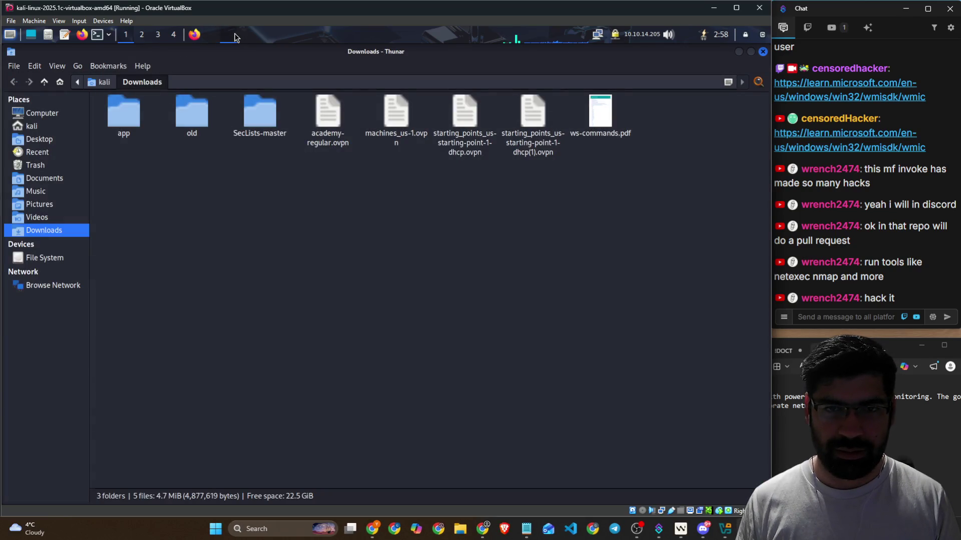
left_click(763, 51)
key("Up")
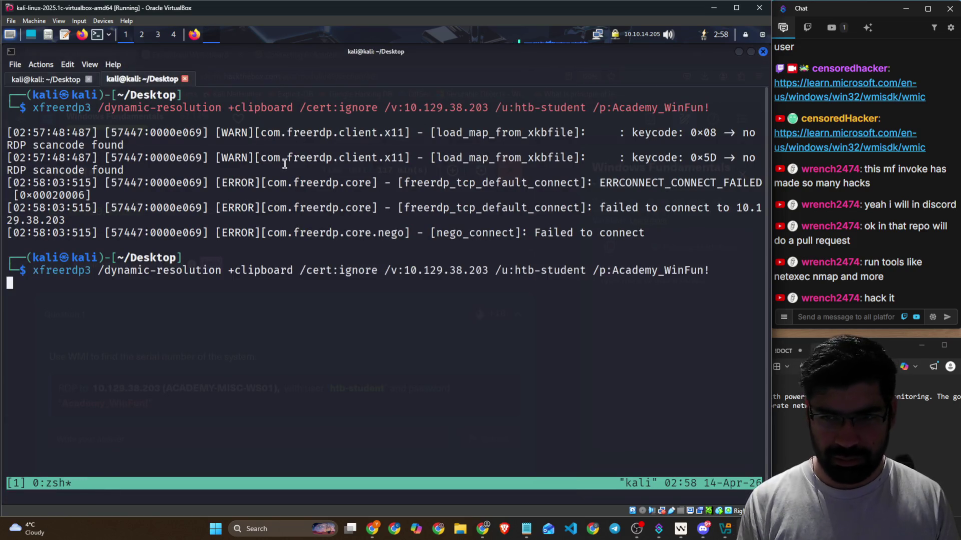
key("Left")
key("Left")
key("Left")
key("Left")
key("Left")
key("Left")
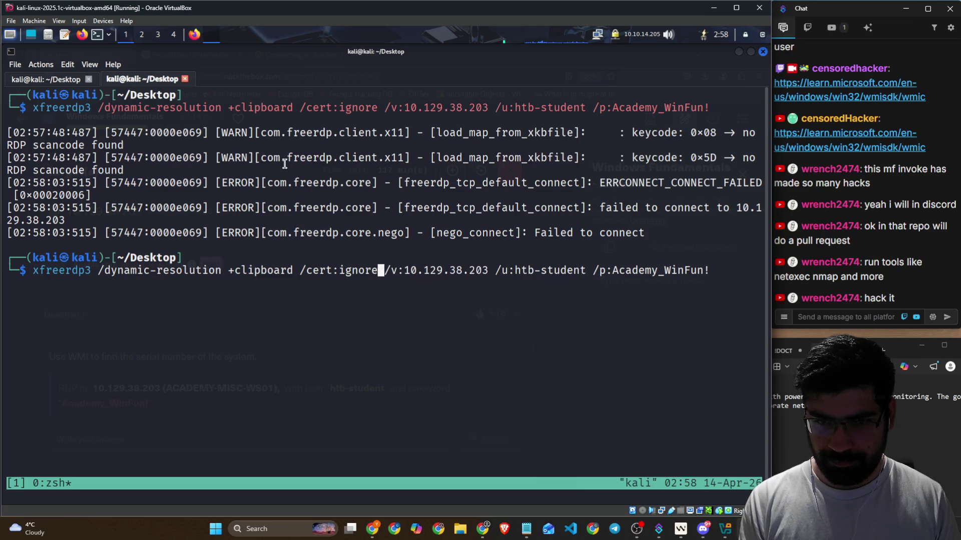
key("BackSpace")
key("BackSpace")
key("BackSpace")
key("BackSpace")
key("BackSpace")
key("BackSpace")
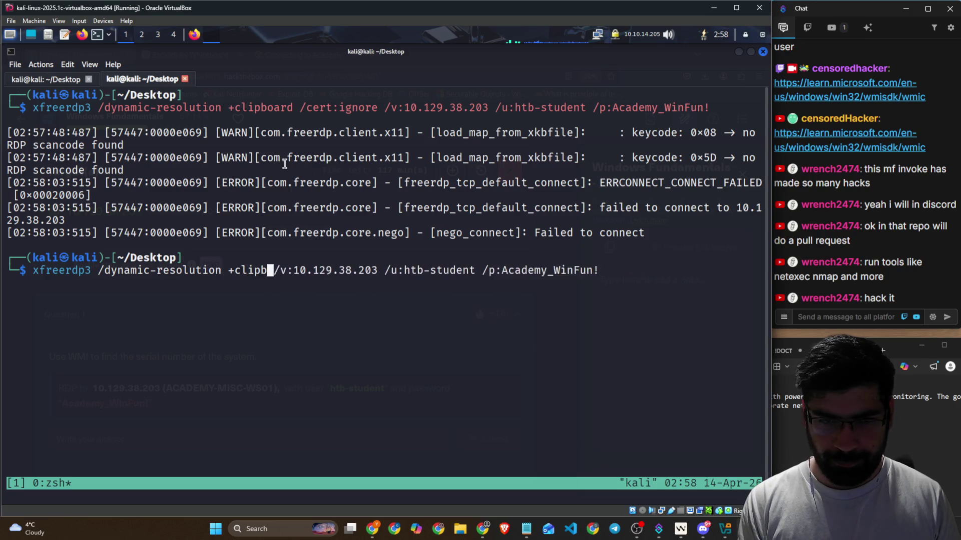
key("BackSpace")
key("BackSpace")
key("BackSpace")
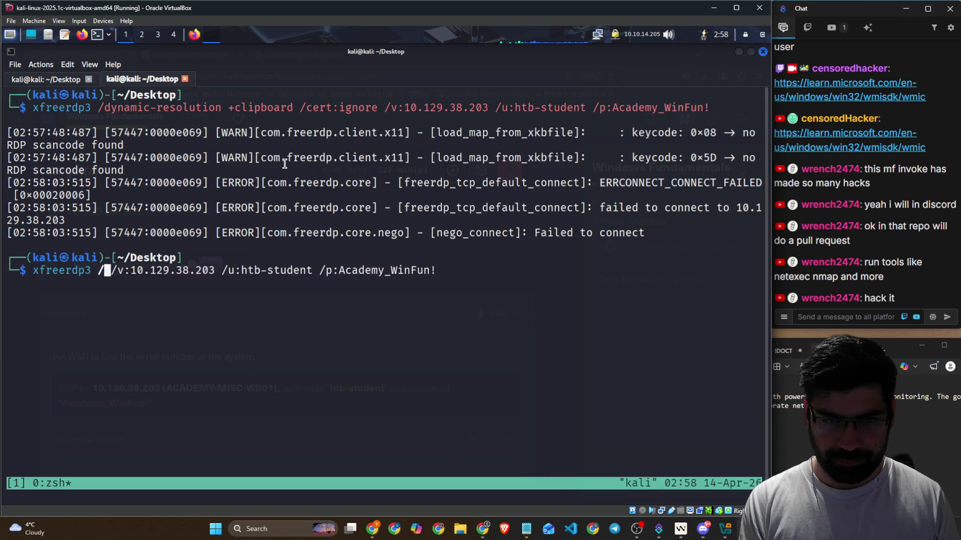
key("Return")
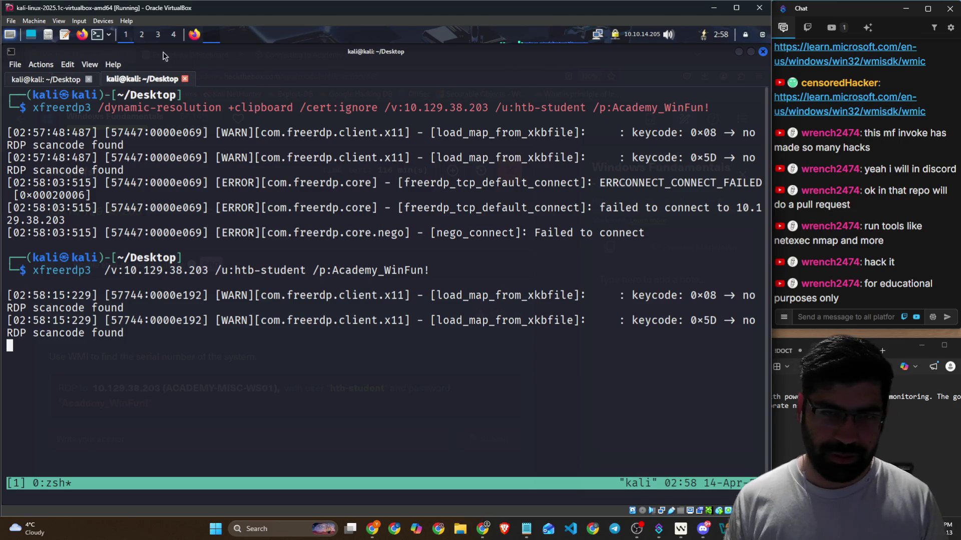
Step: Check the RDP command on the HTB Academy module cheatsheet
left_click(209, 38)
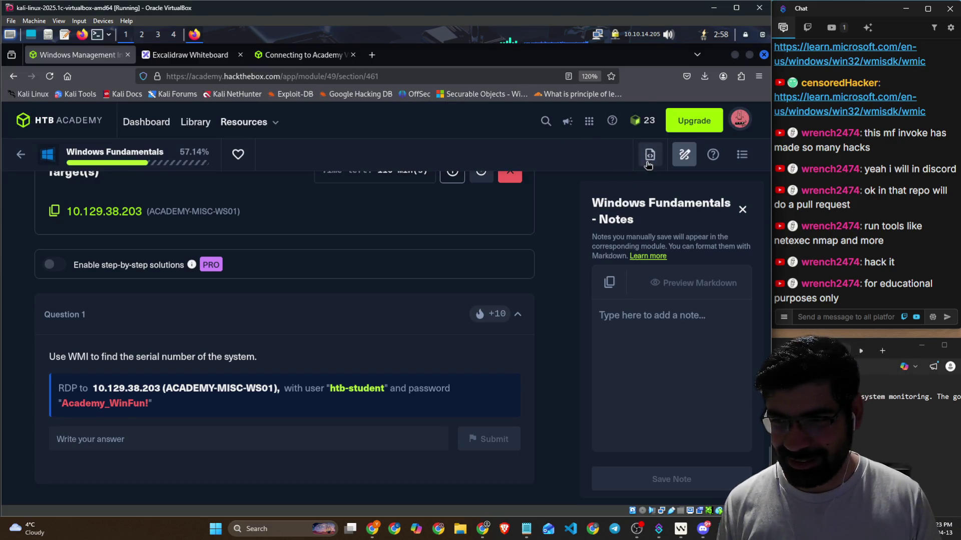
left_click(649, 154)
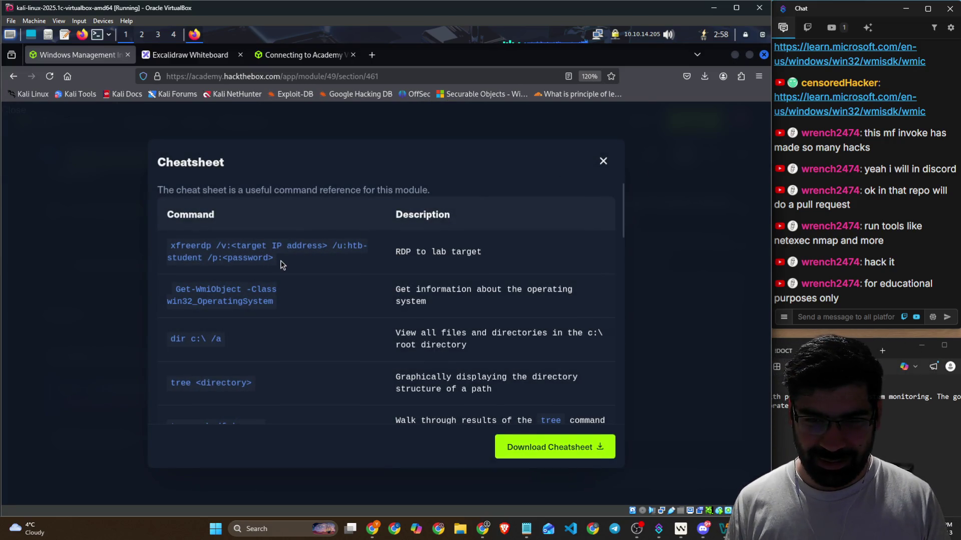
left_click(605, 161)
key("alt+Tab")
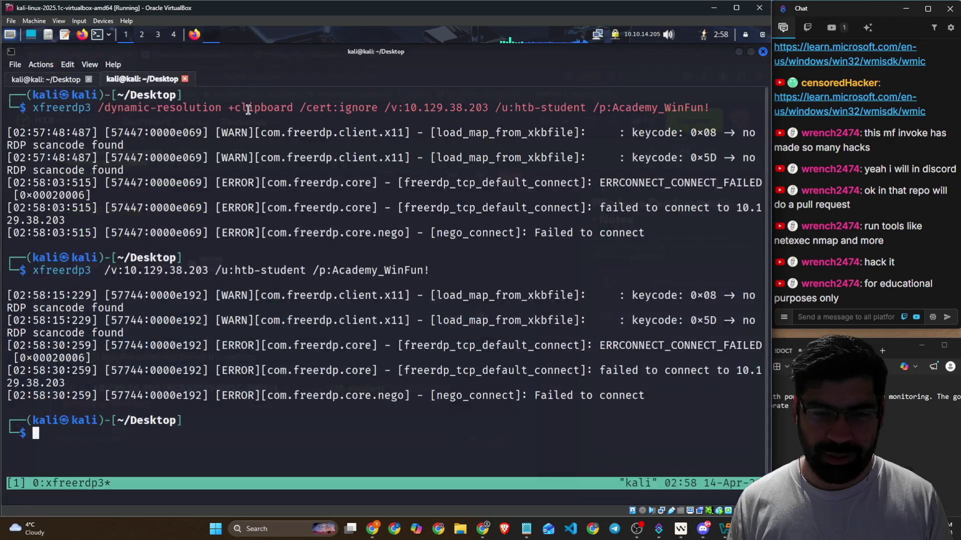
Step: Rerun the connection as xfreerdp instead of xfreerdp3, opening the target's Windows 10 desktop
key("Up")
key("Return")
key("Left")
key("Left")
key("Left")
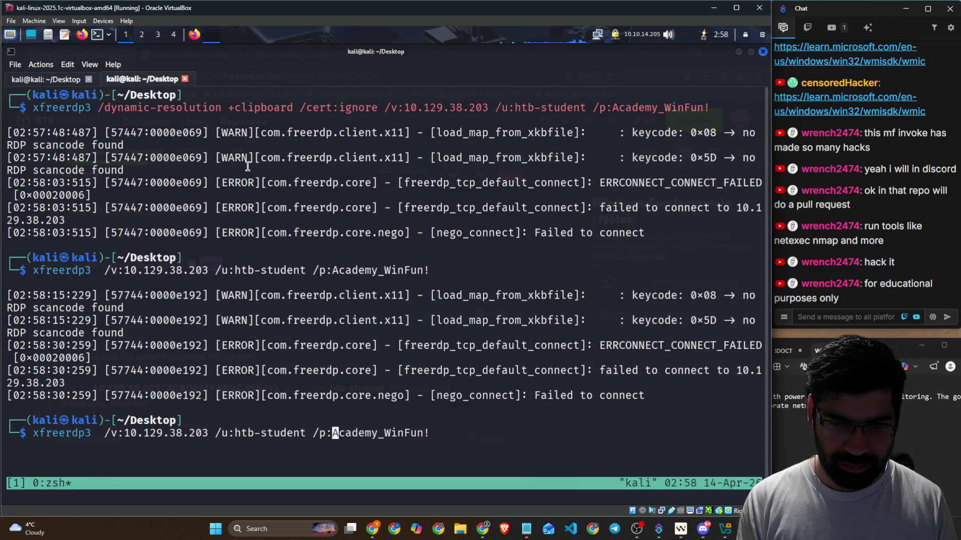
key("Home")
key("Right")
key("Right")
key("Right")
key("Right")
key("Right")
key("Right")
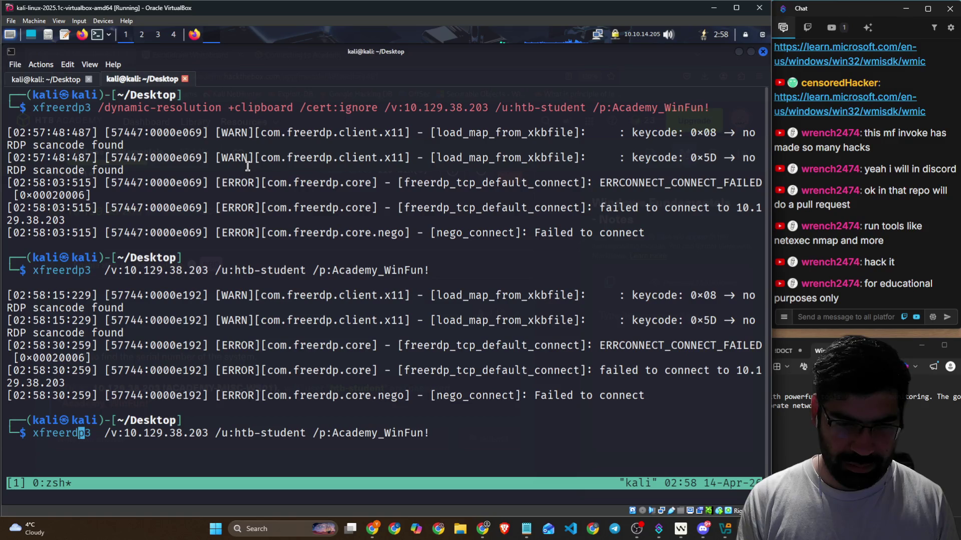
key("BackSpace")
key("Return")
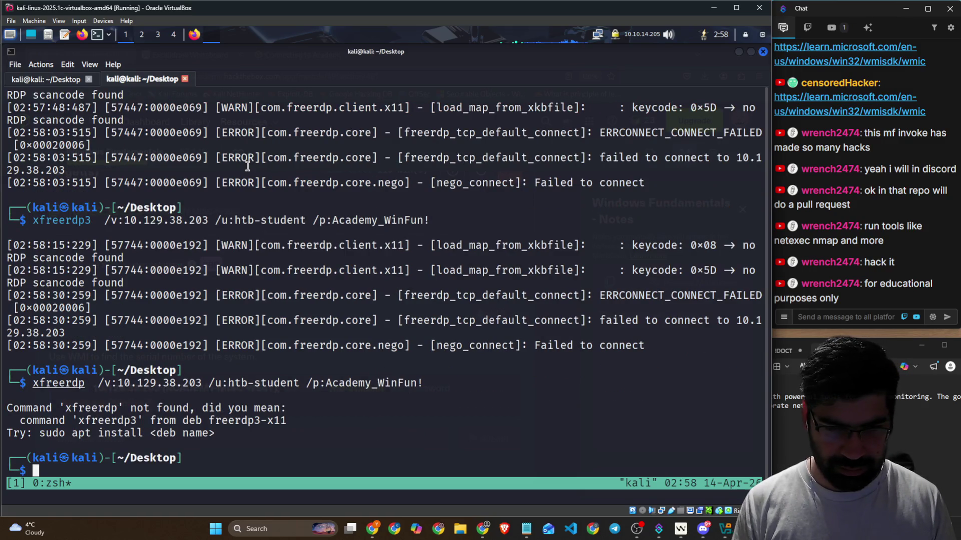
key("Up")
key("Left")
key("Left")
key("Left")
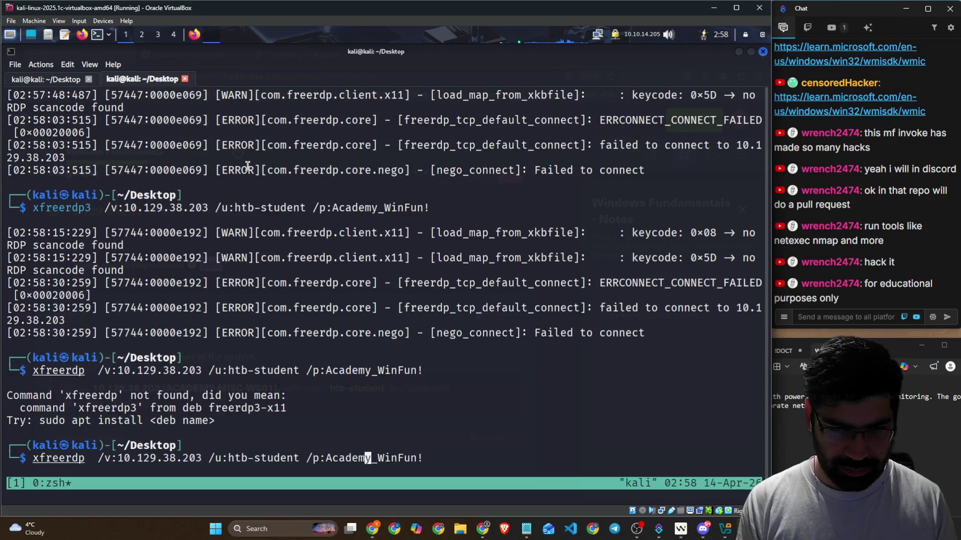
key("Left")
key("Left")
key("Left")
Step: Connect to the remote desktop, launch PowerShell, and highlight the serial-number part of the course question
key("Return")
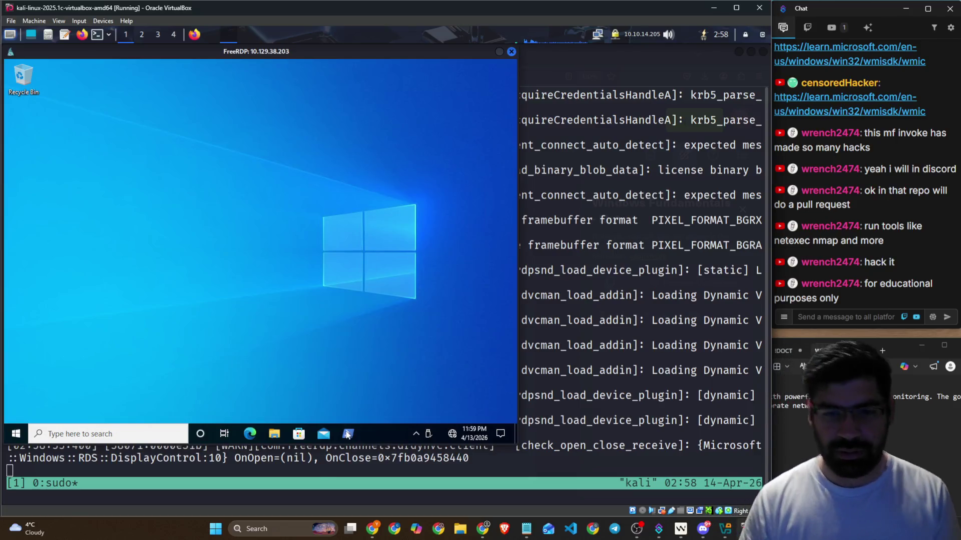
left_click(348, 433)
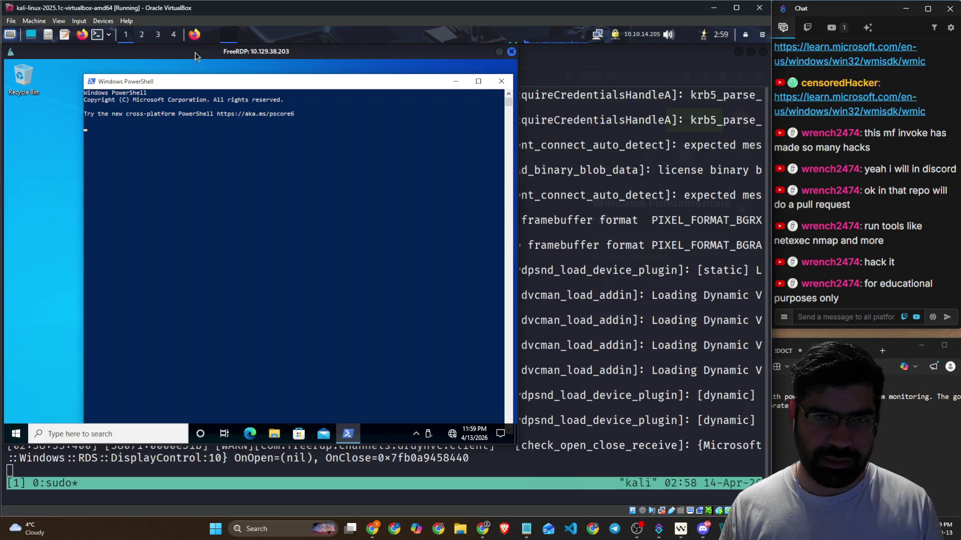
left_click(194, 34)
scroll(252, 265, "down", 2)
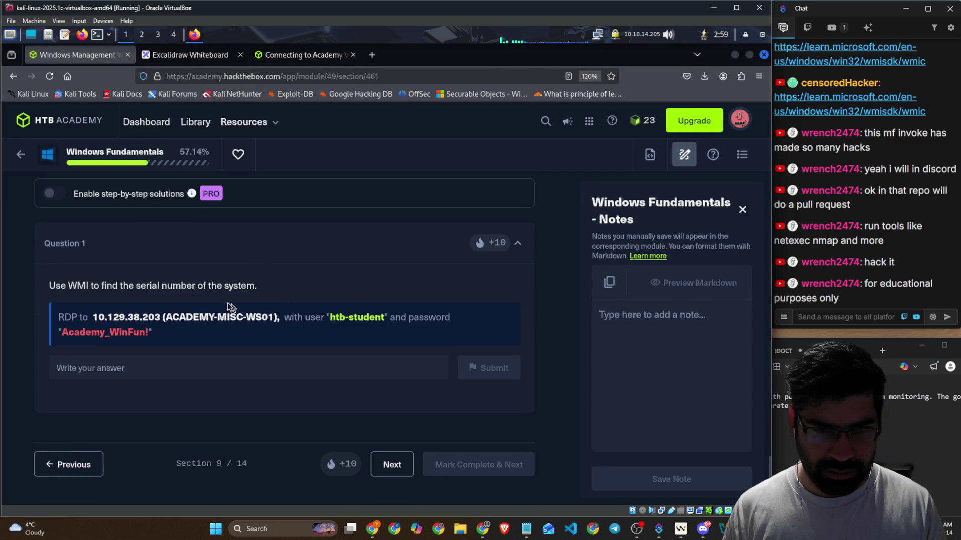
scroll(165, 300, "up", 3)
scroll(112, 409, "down", 3)
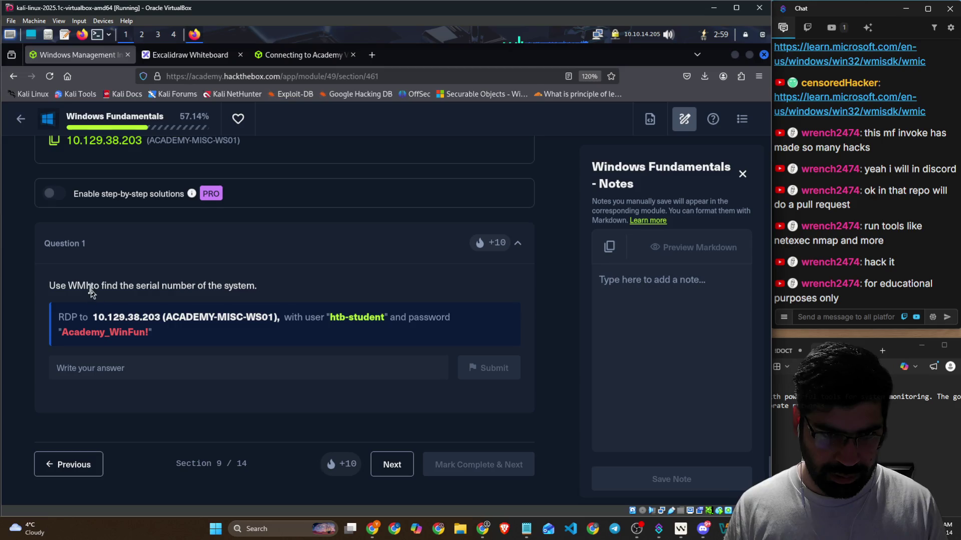
left_click_drag(91, 285, 172, 287)
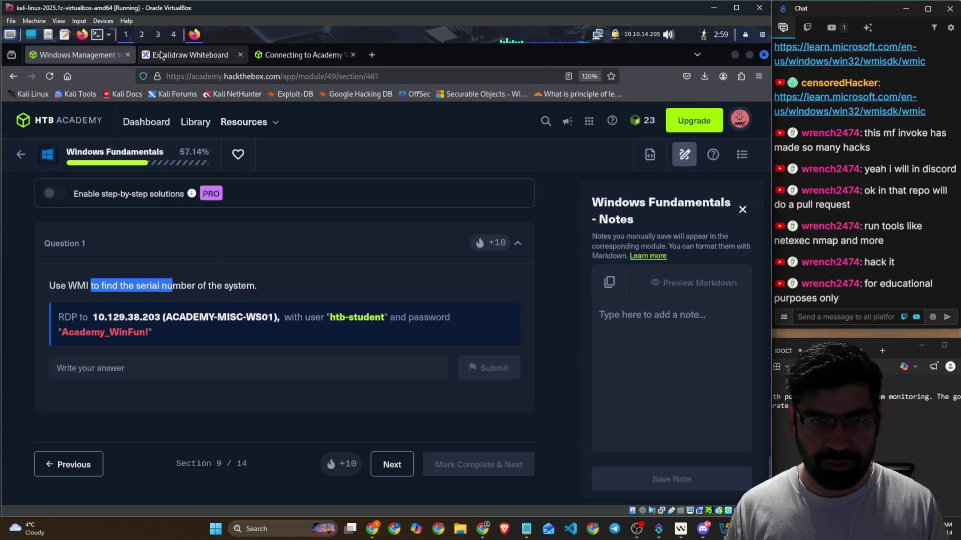
Step: Give the remote PowerShell console a Medium cursor and font size 28, then return to the course question
left_click(215, 36)
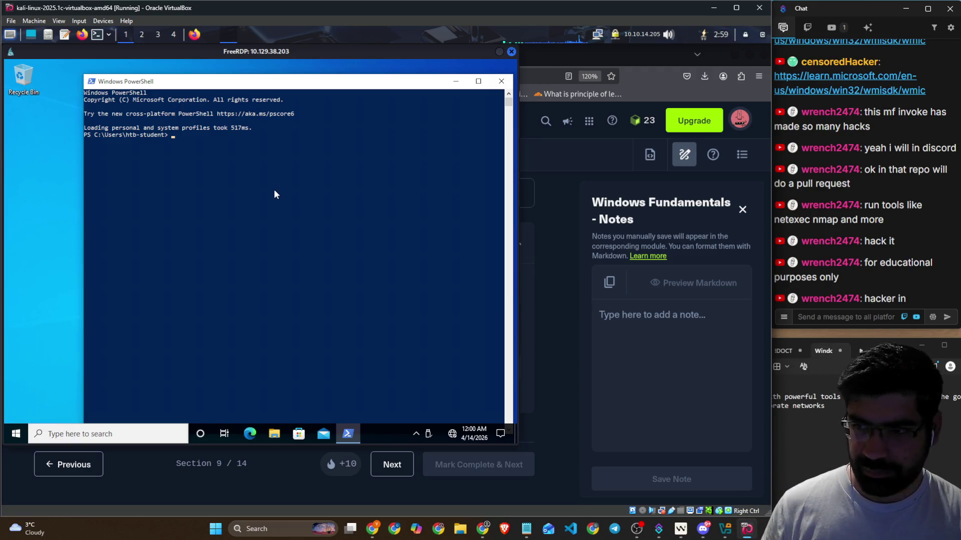
right_click(228, 88)
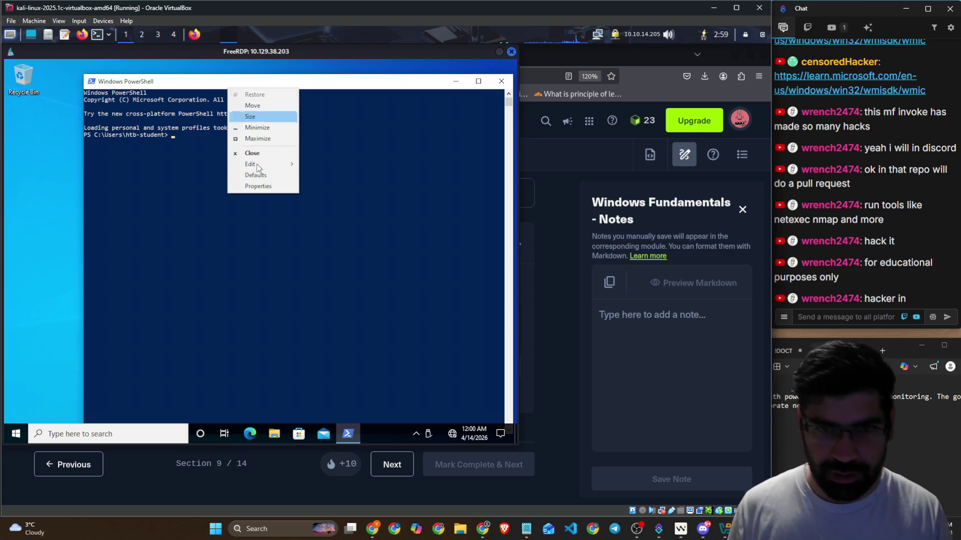
left_click(270, 186)
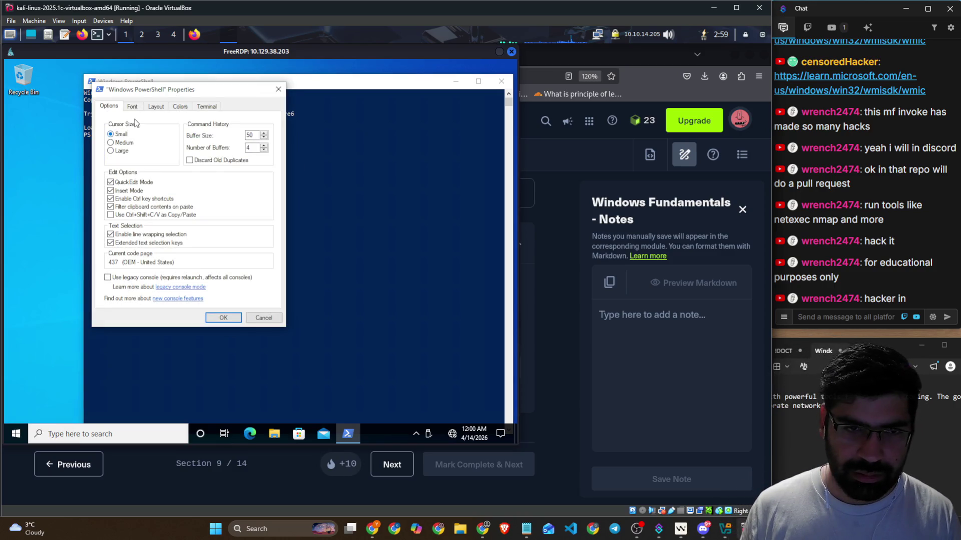
left_click(117, 144)
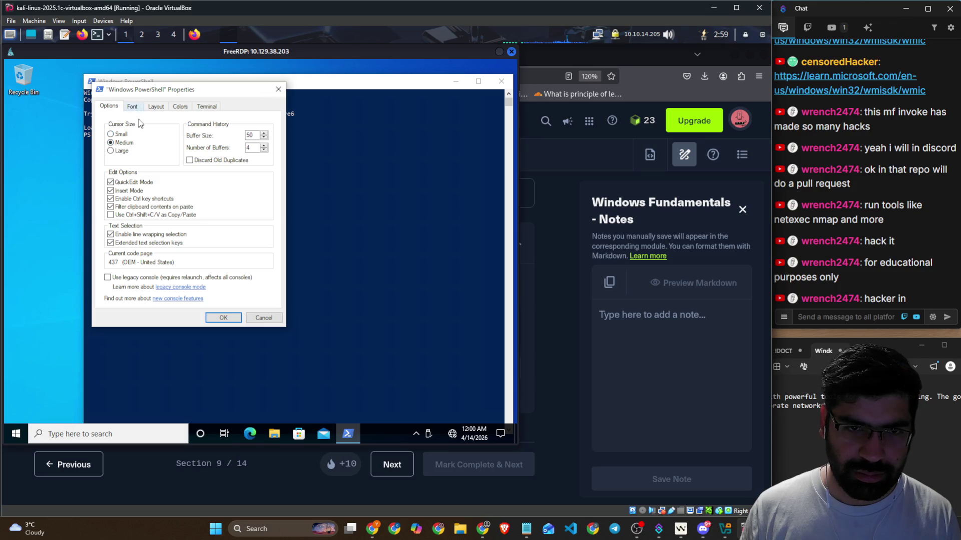
left_click(132, 107)
left_click(111, 173)
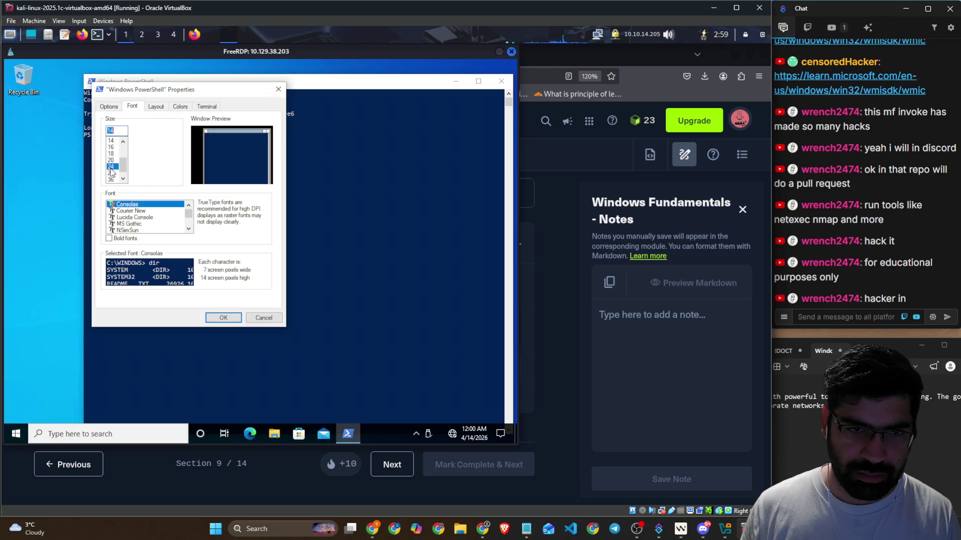
left_click(222, 318)
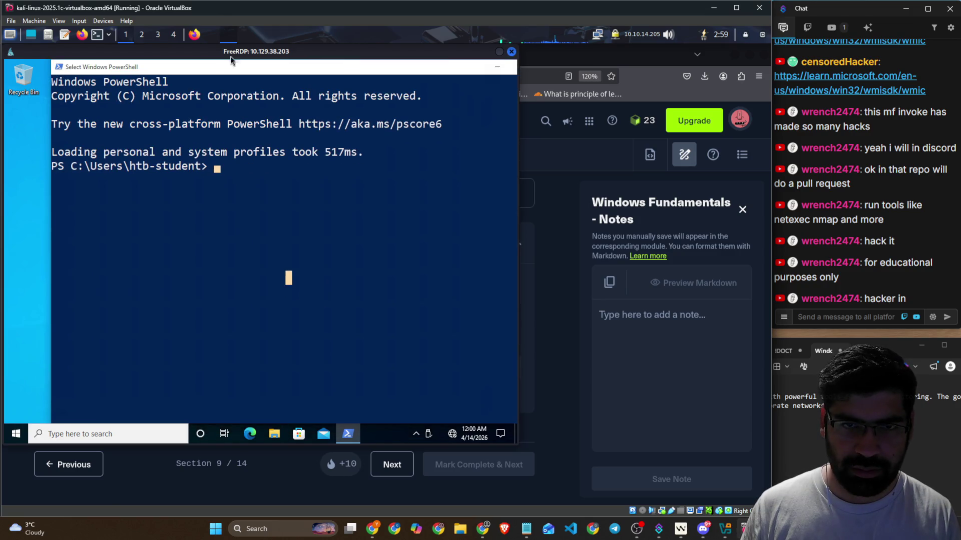
left_click_drag(185, 67, 141, 59)
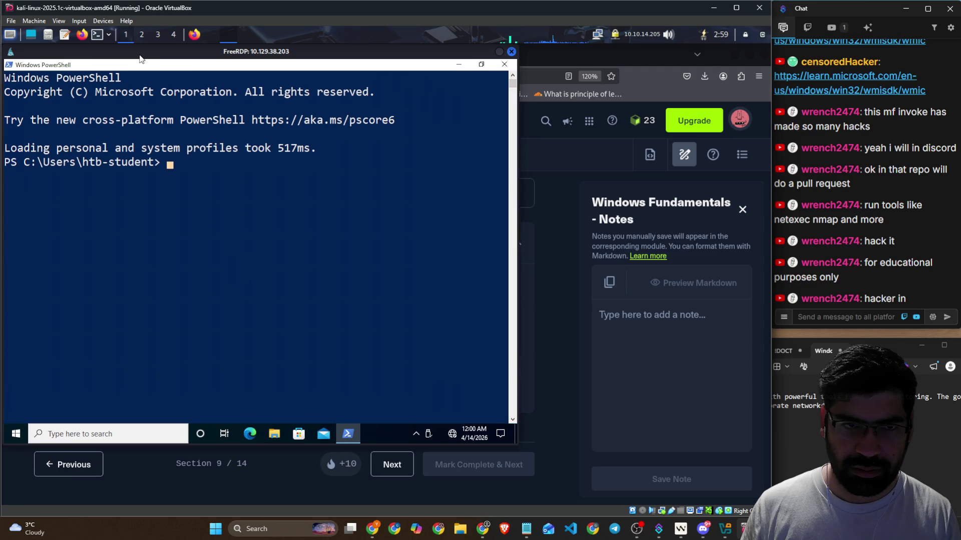
left_click(553, 276)
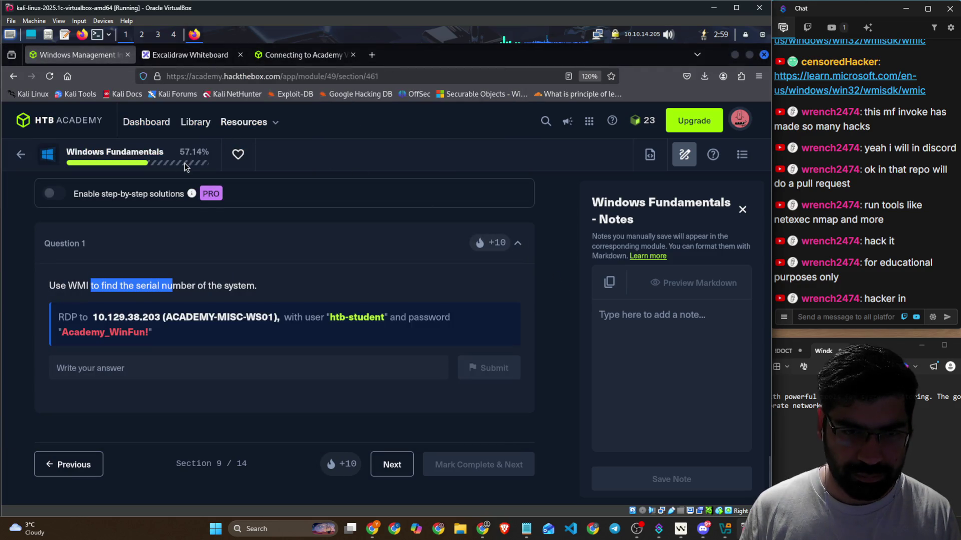
Step: Copy the Get-WmiObject Win32_OperatingSystem example and run it in remote PowerShell to list the serial number
scroll(260, 230, "up", 5)
scroll(259, 229, "up", 10)
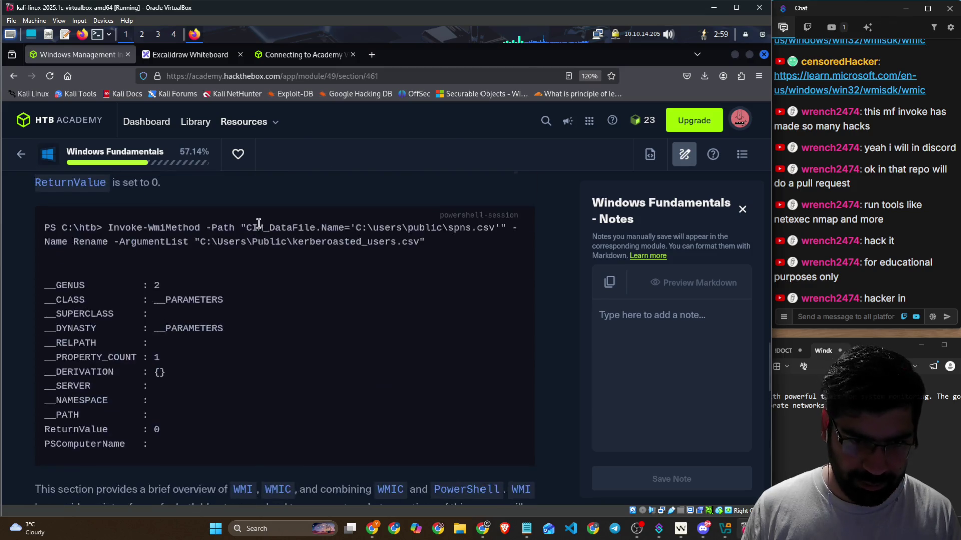
scroll(185, 265, "up", 5)
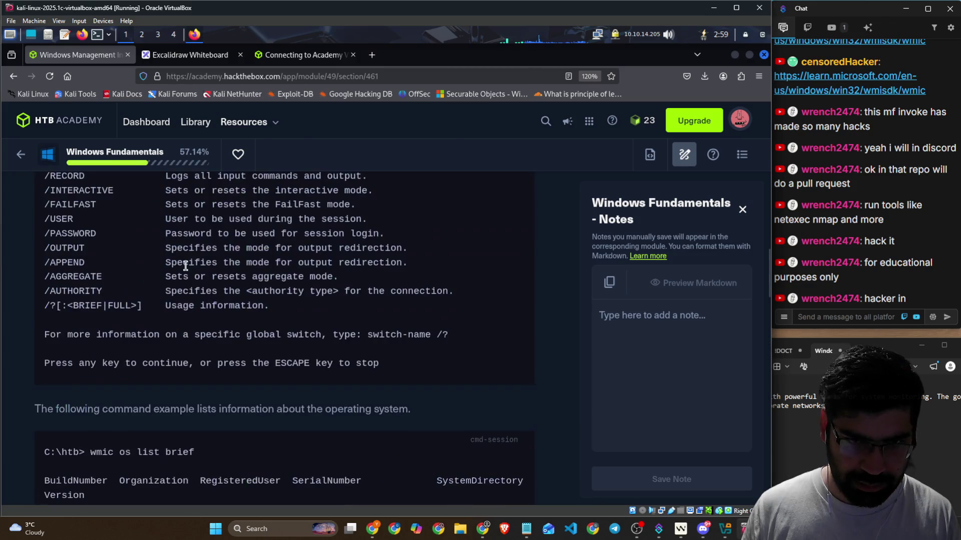
scroll(203, 267, "up", 5)
scroll(209, 267, "up", 5)
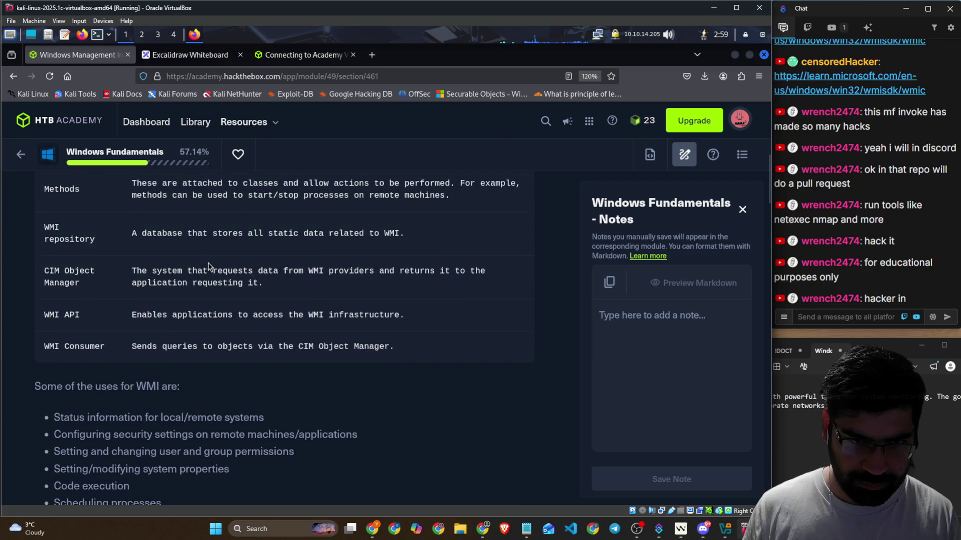
scroll(208, 265, "up", 5)
scroll(207, 262, "down", 15)
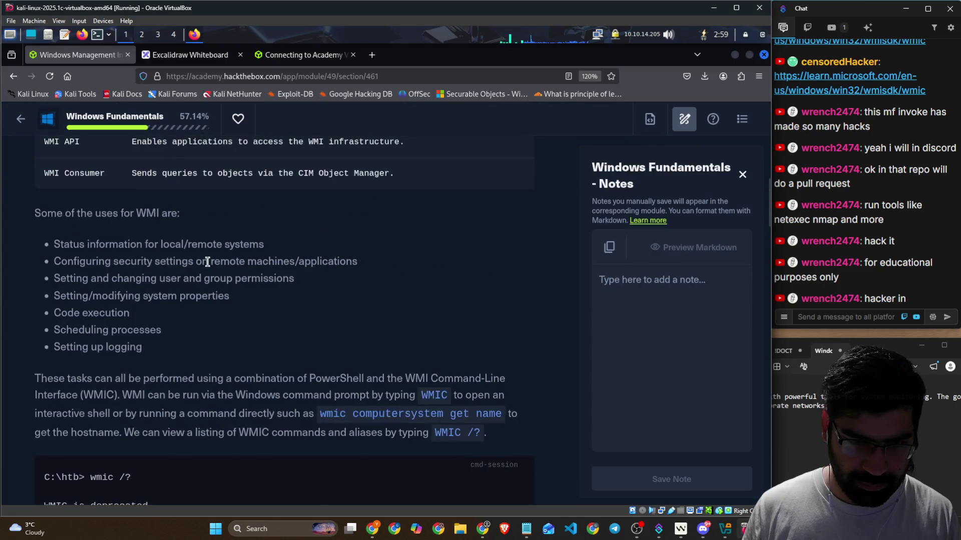
scroll(207, 261, "down", 3)
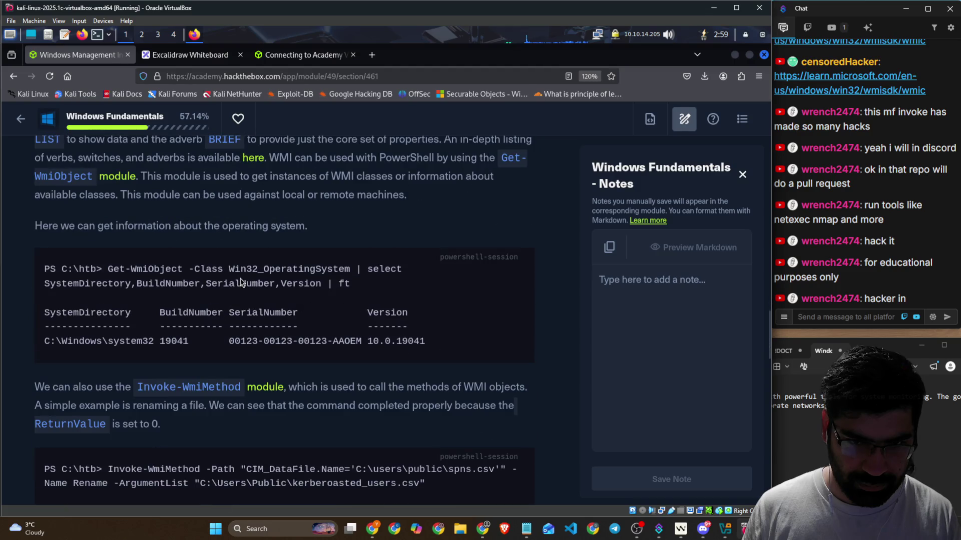
mouse_move(111, 270)
left_mouse_down()
mouse_move(400, 269)
mouse_move(401, 278)
mouse_move(108, 270)
left_mouse_up()
key("ctrl+c")
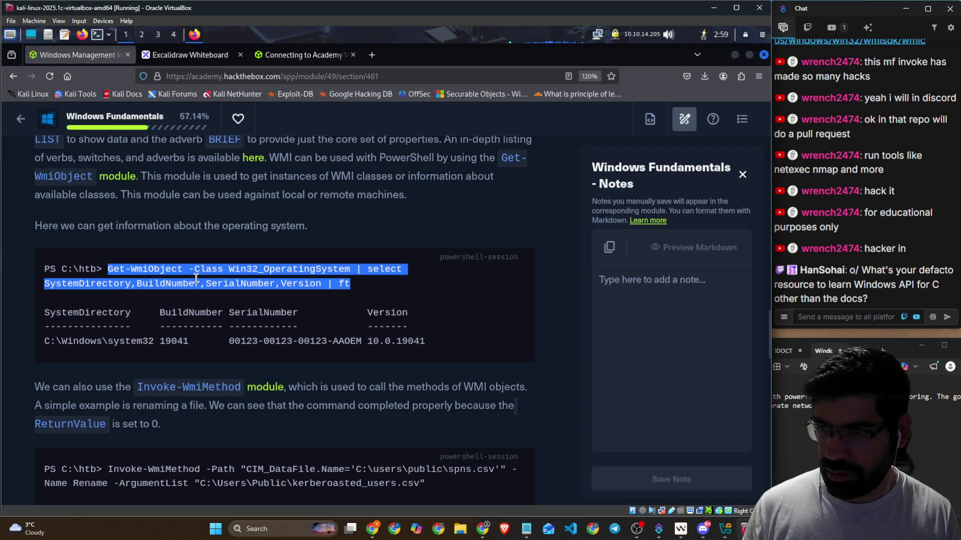
key("alt+Tab")
key("ctrl+v")
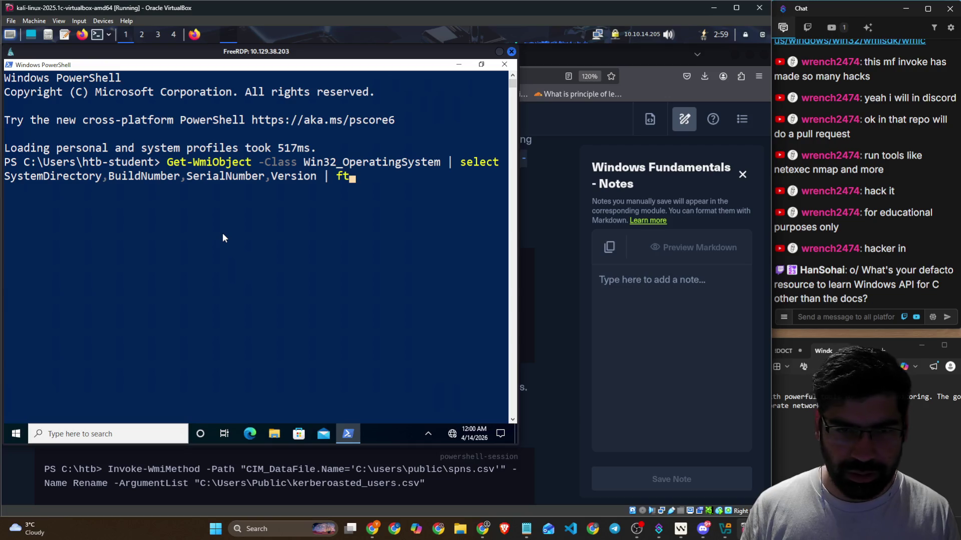
key("Return")
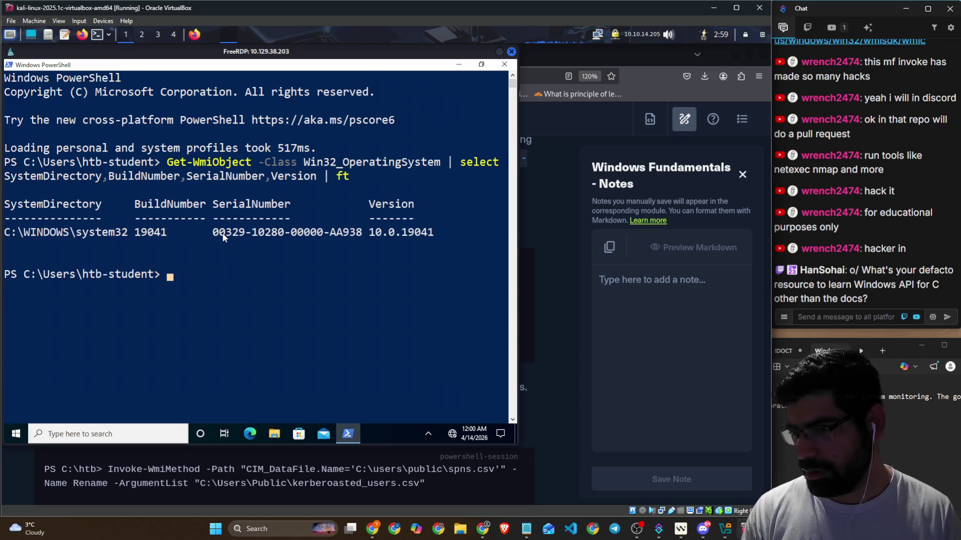
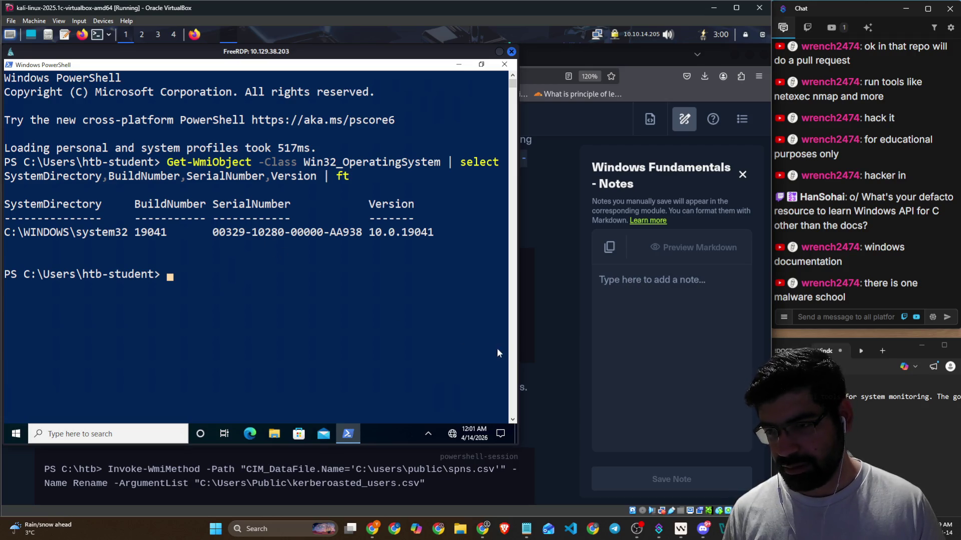
Step: Put the FreeRDP desktop away and skim the VPN connection help article
key("alt+Tab")
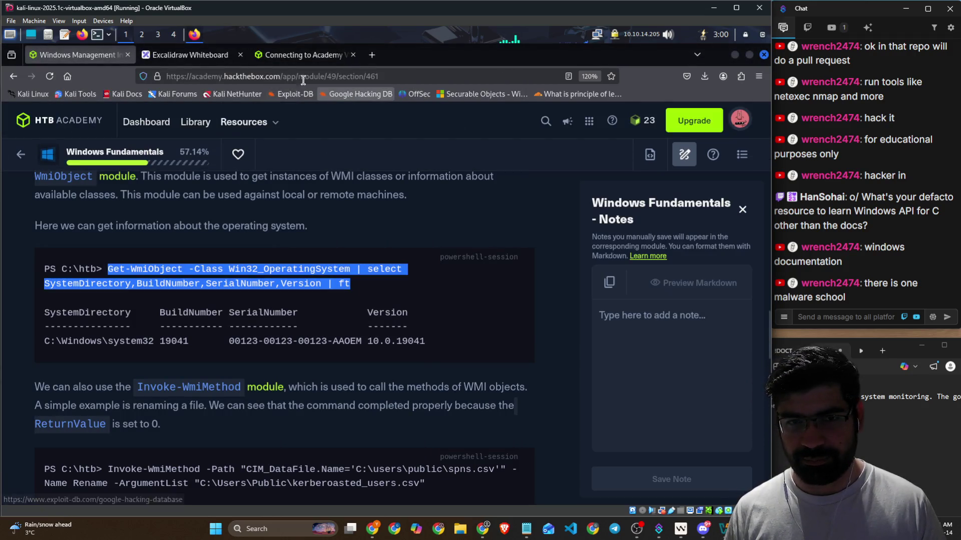
left_click(265, 62)
scroll(515, 329, "down", 10)
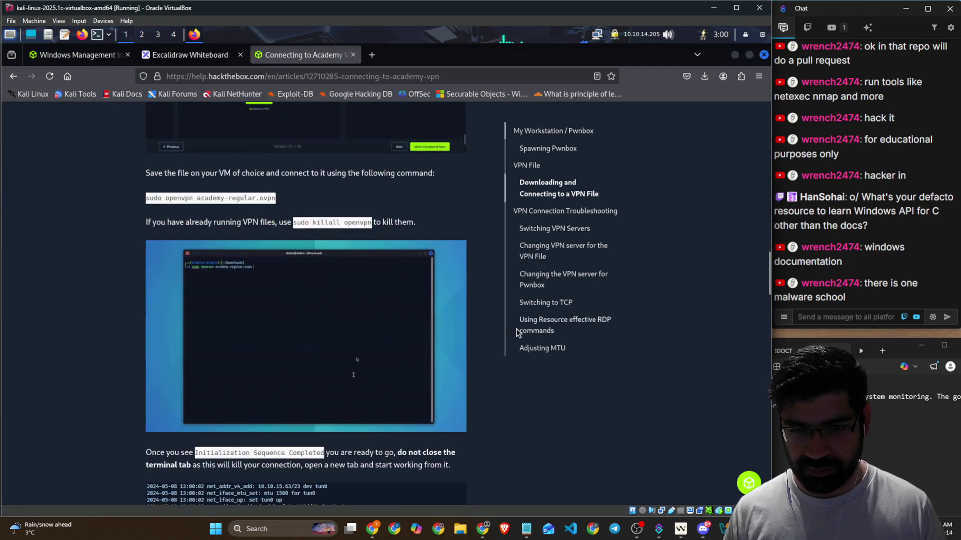
Step: Return to the WMI lesson and put the cursor in Question 1's answer field
key("ctrl+Page_Up")
key("ctrl+Page_Up")
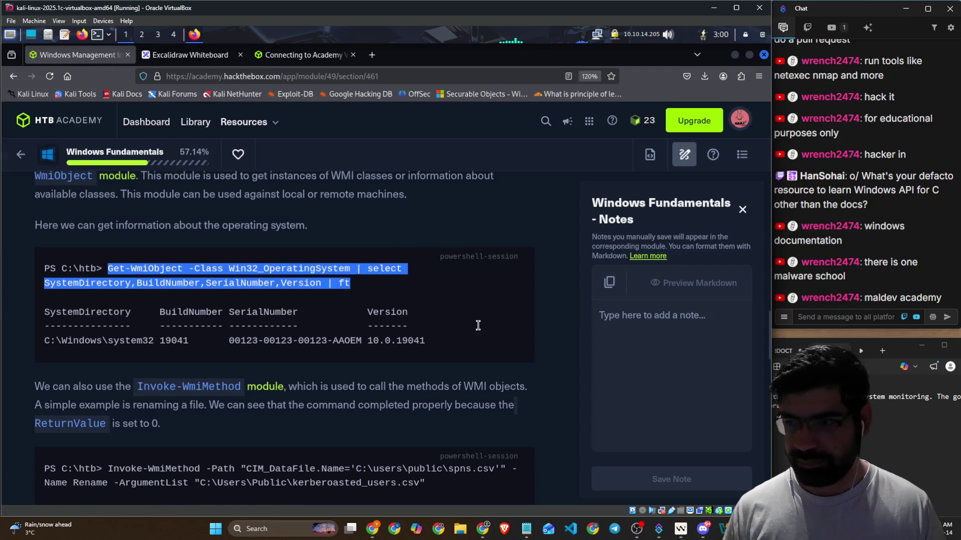
scroll(493, 329, "down", 5)
scroll(493, 328, "down", 5)
scroll(482, 330, "down", 5)
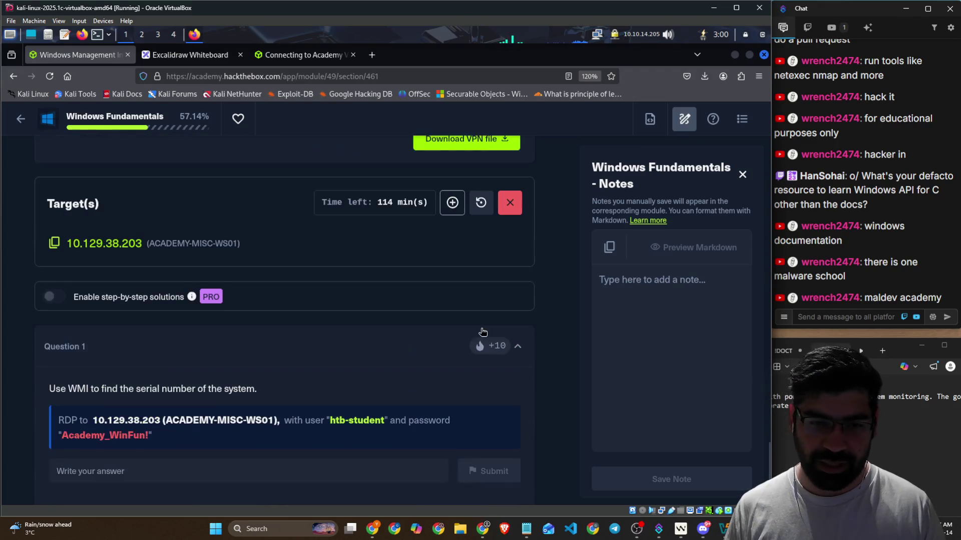
left_click(300, 367)
Step: Rerun the xfreerdp3 connection to 10.129.38.203 from the Kali terminal
key("alt+Tab")
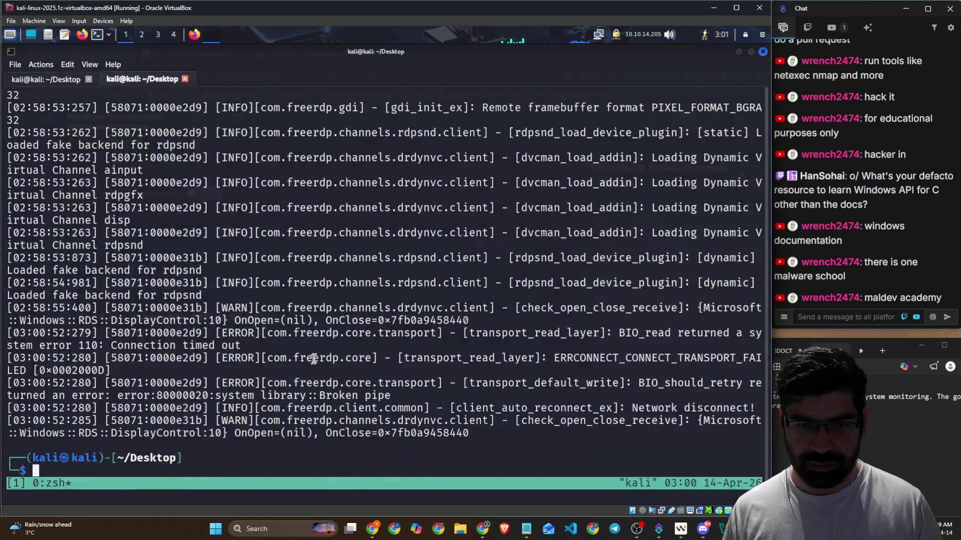
key("alt+Tab")
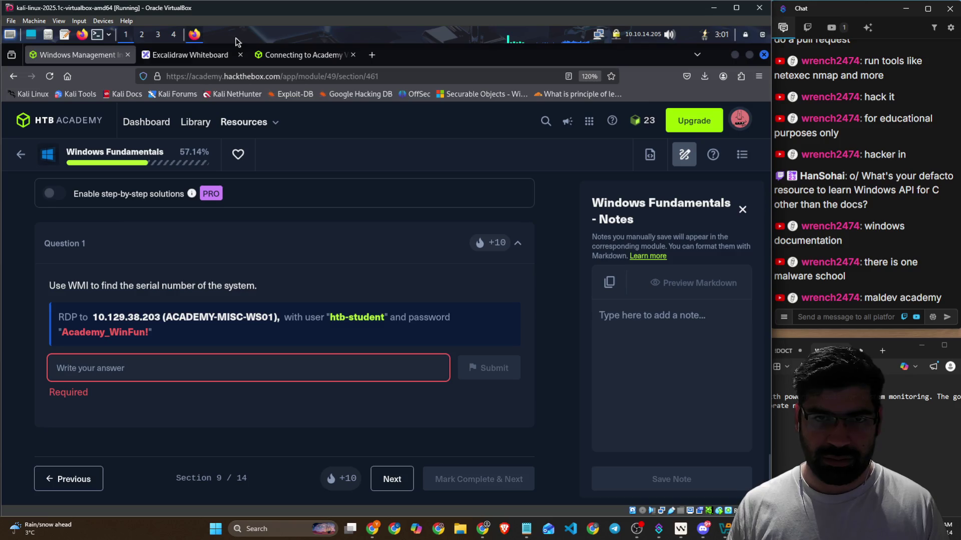
key("alt+Tab")
key("alt+Tab")
left_click(195, 373)
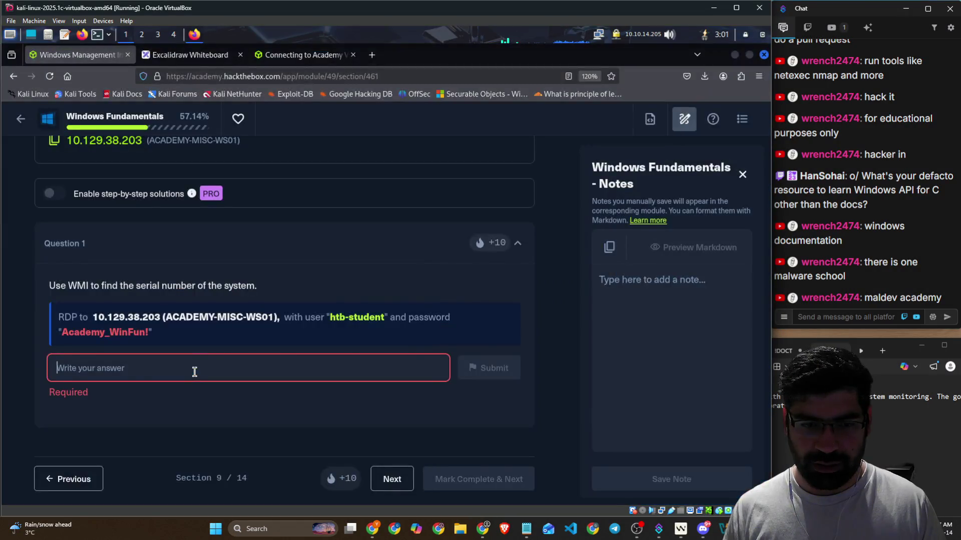
key("alt+Tab")
key("Up")
key("Return")
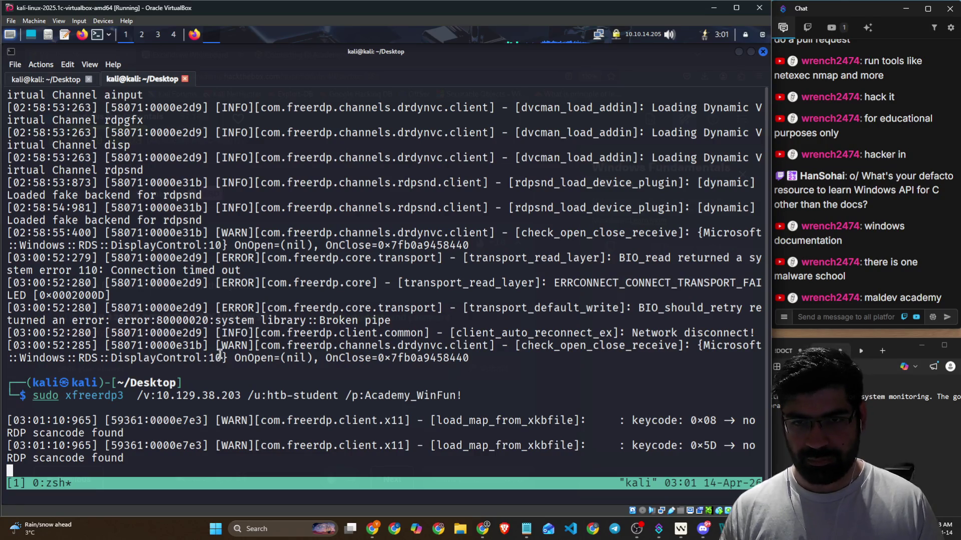
Step: Retry the xfreerdp3 connection a second time after checking its output
key("alt+Tab")
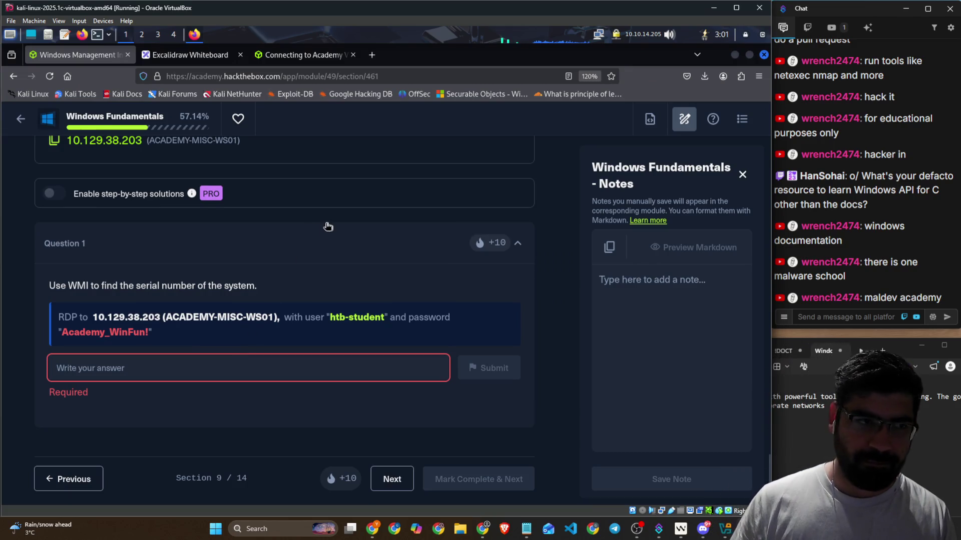
key("alt+Tab")
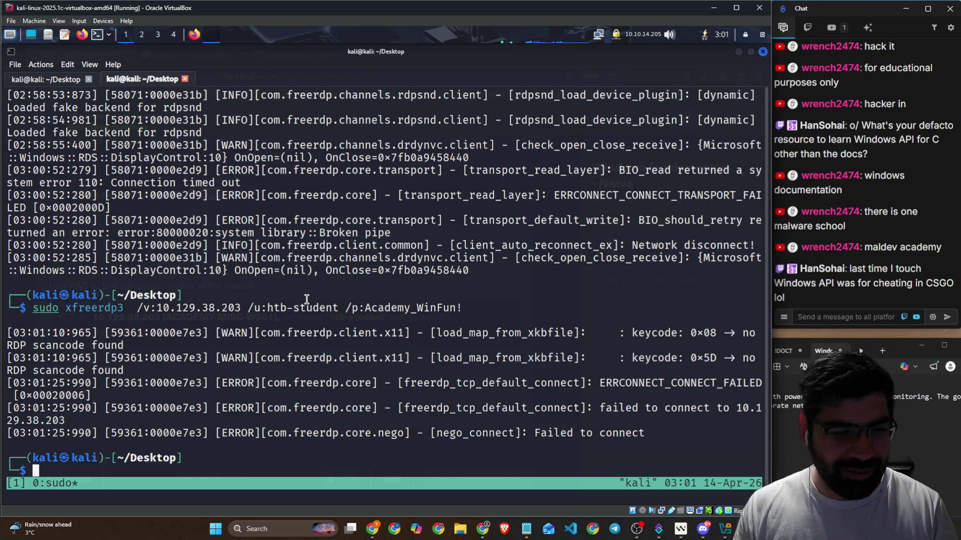
key("Up")
key("Return")
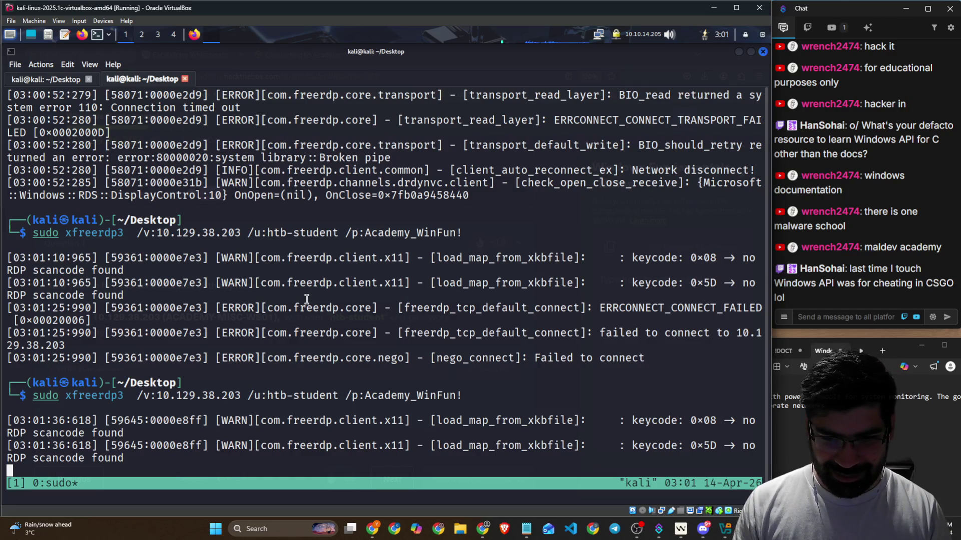
Step: Scroll the Academy page to the Target(s) section, which shows the target Offline
key("alt+Tab")
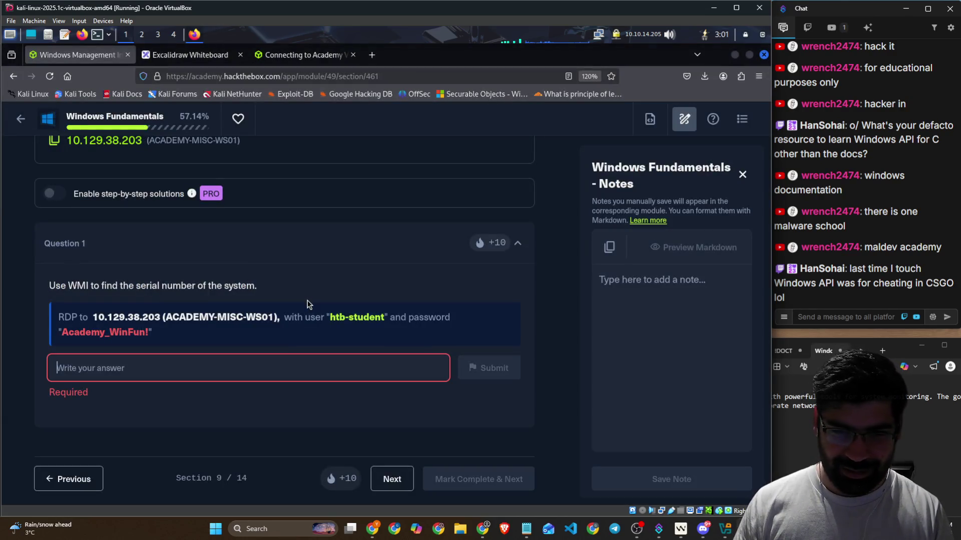
scroll(307, 300, "up", 5)
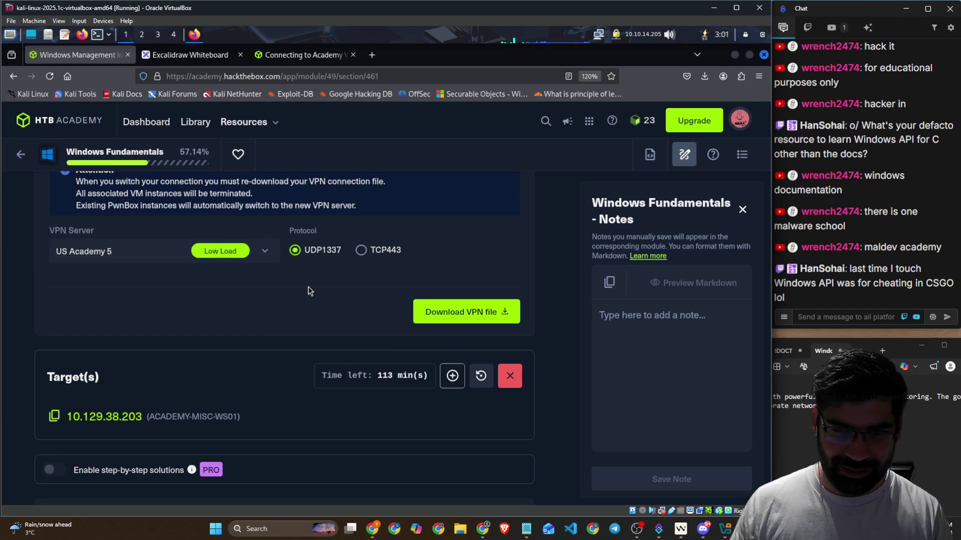
scroll(301, 270, "up", 3)
left_click(132, 271)
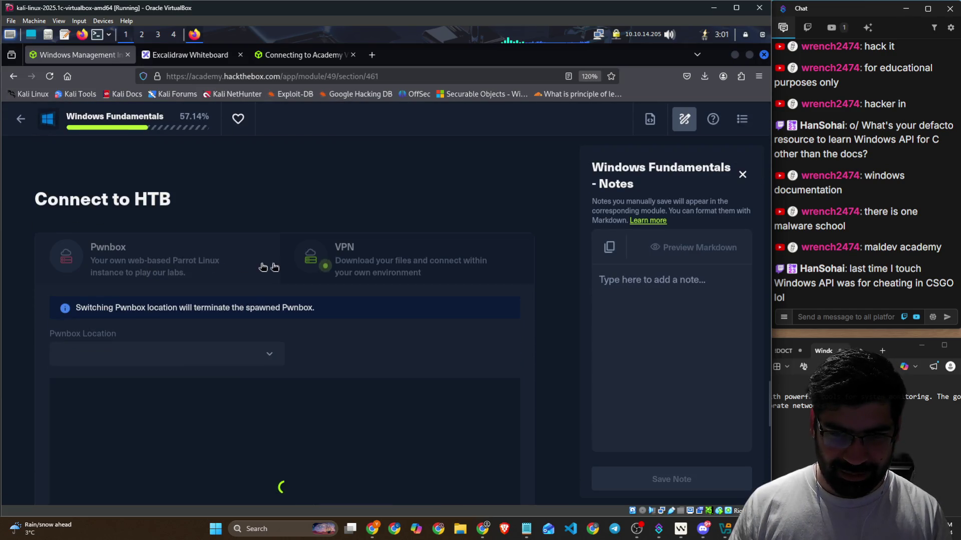
scroll(373, 272, "down", 5)
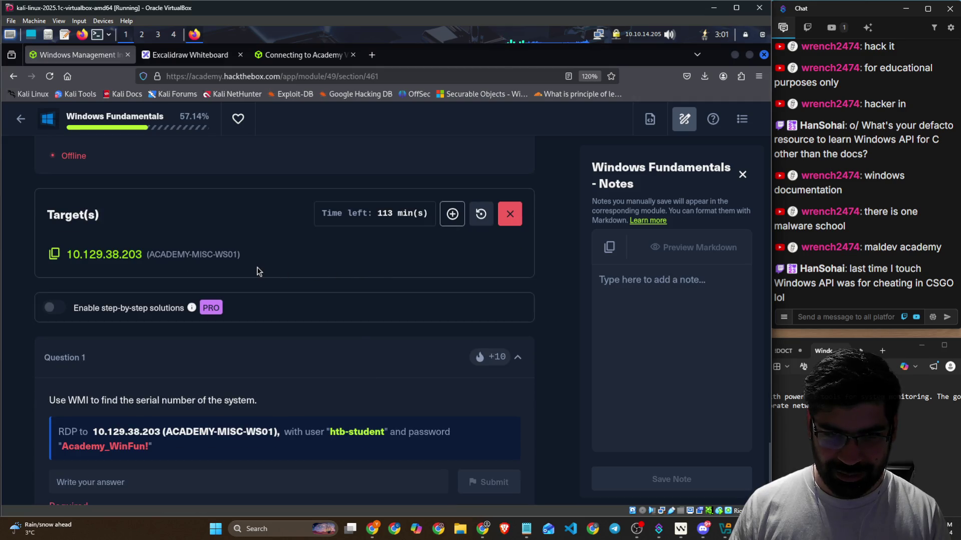
key("alt+Tab")
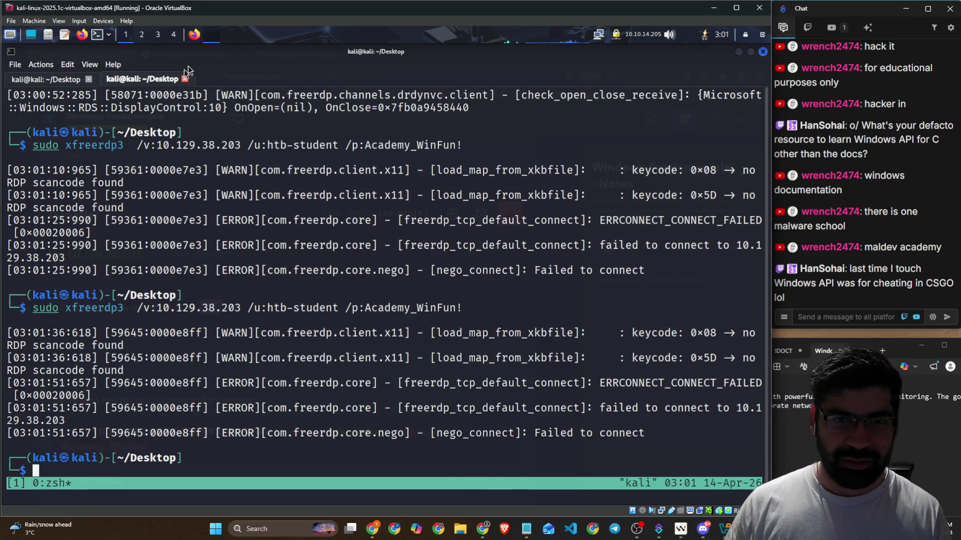
key("alt+Tab")
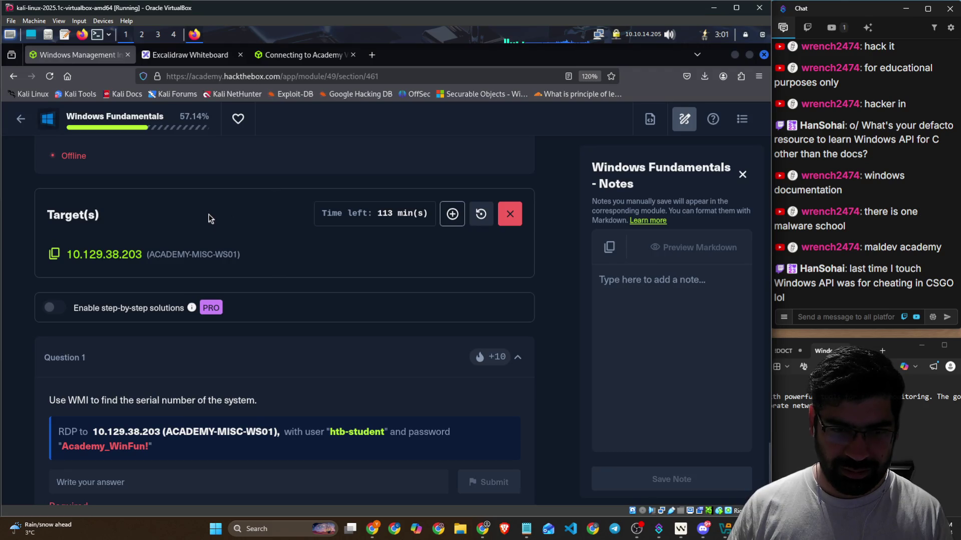
scroll(225, 220, "down", 3)
scroll(224, 239, "up", 10)
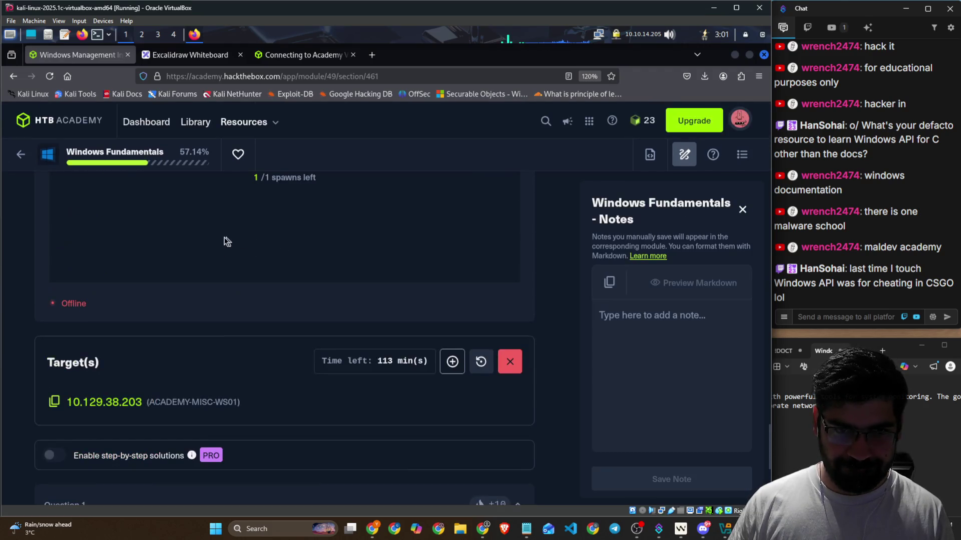
scroll(225, 241, "up", 1)
scroll(346, 232, "down", 8)
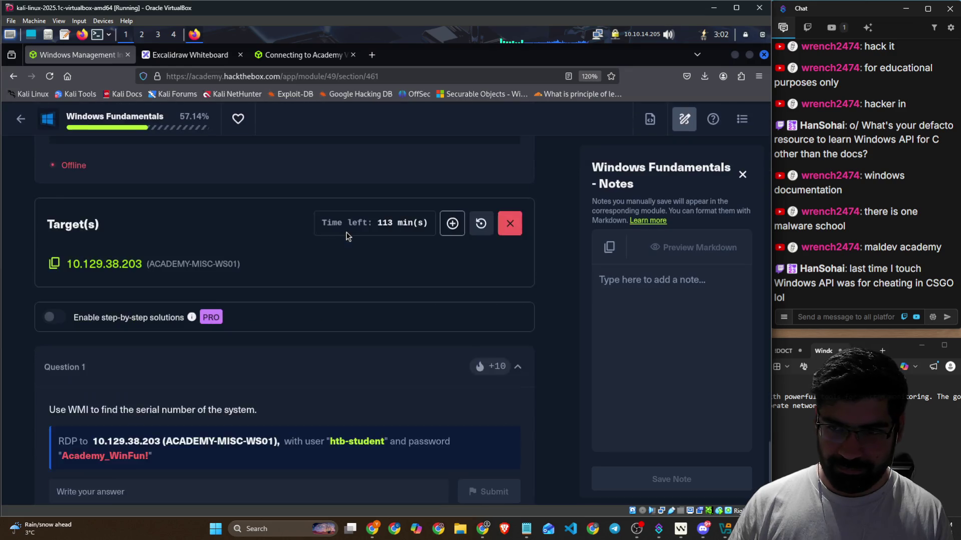
Step: Read the serial number in the terminal, then bring the lesson page forward
key("alt+Tab")
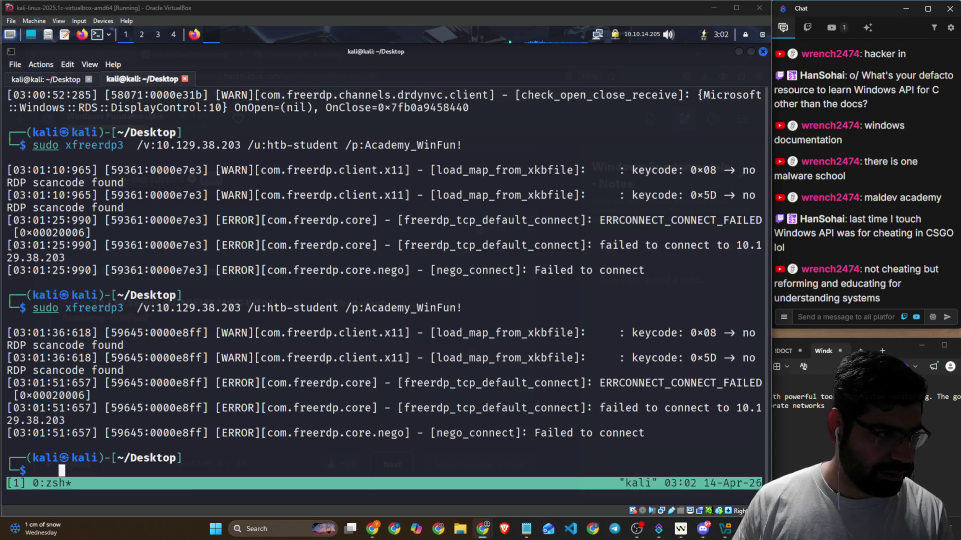
key("alt+Tab")
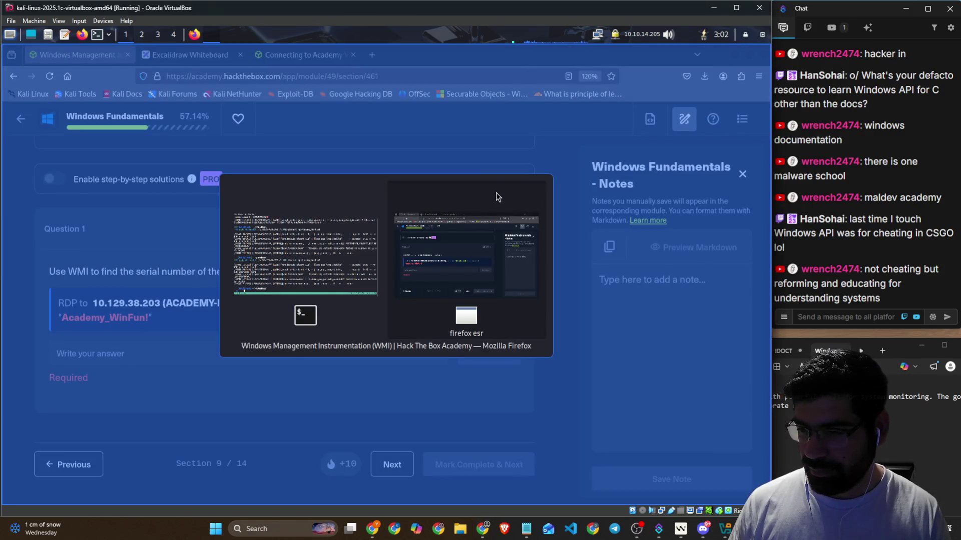
left_click(473, 241)
left_click(204, 357)
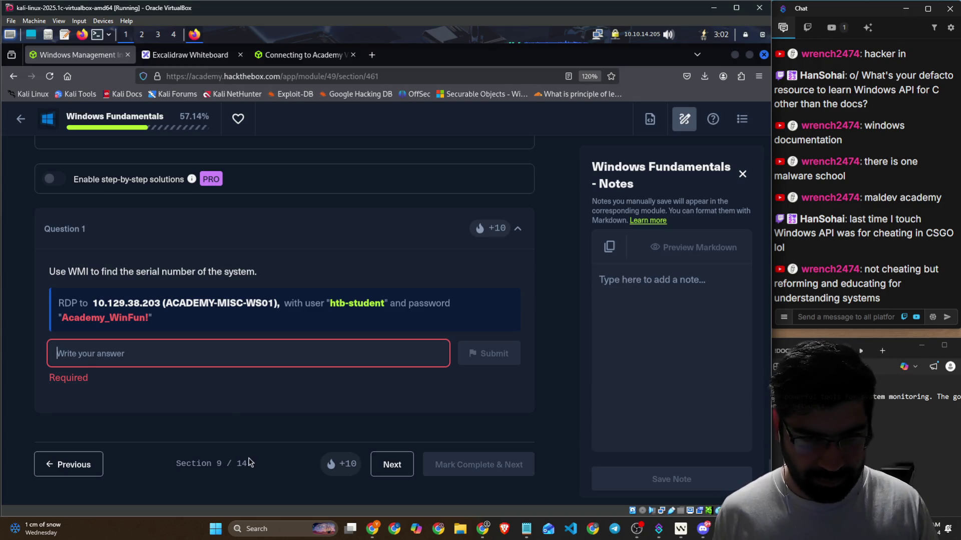
type("0032")
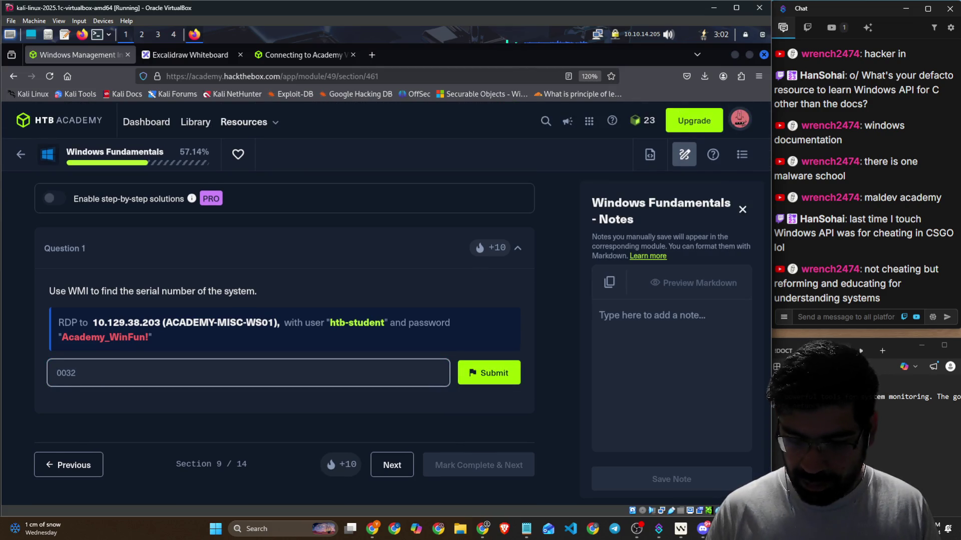
type("9-")
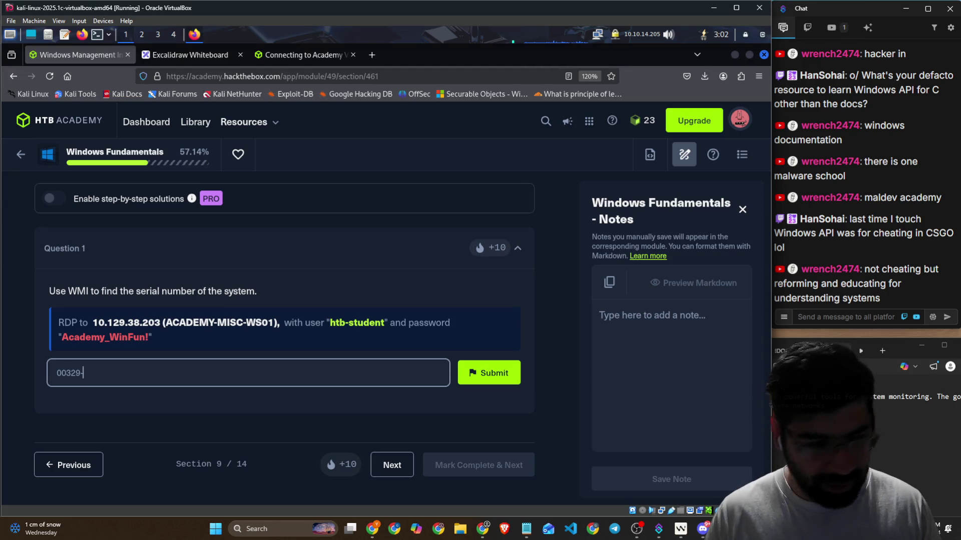
type("10")
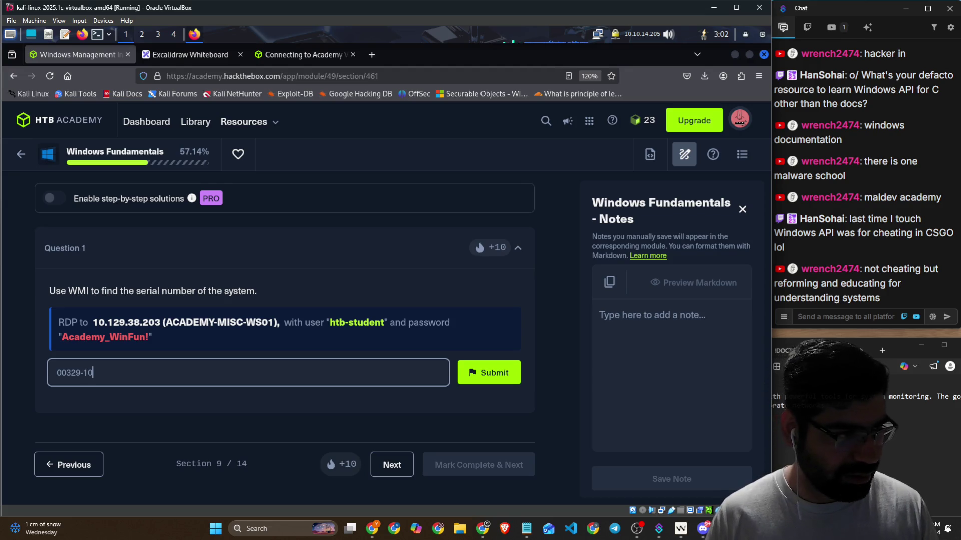
type("280-0000-AA9")
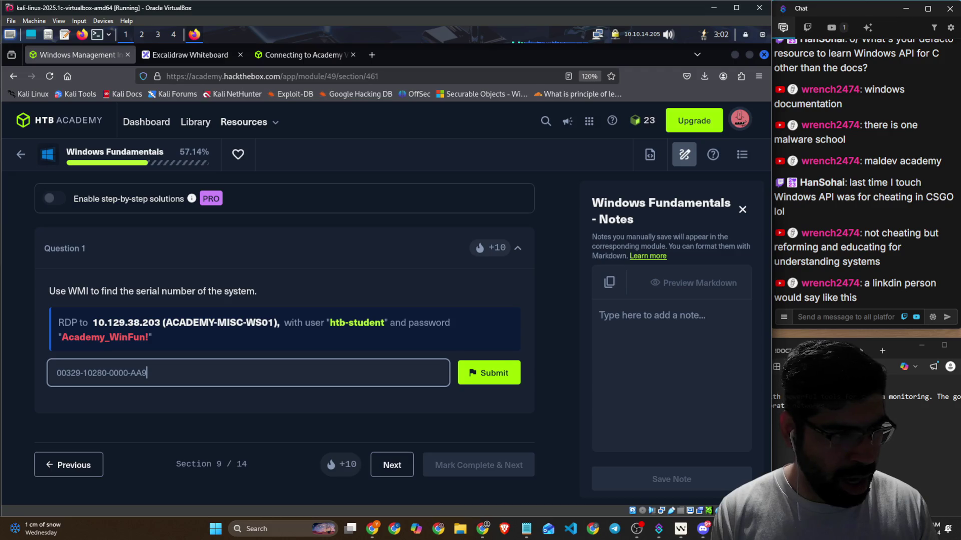
type("38")
key("Return")
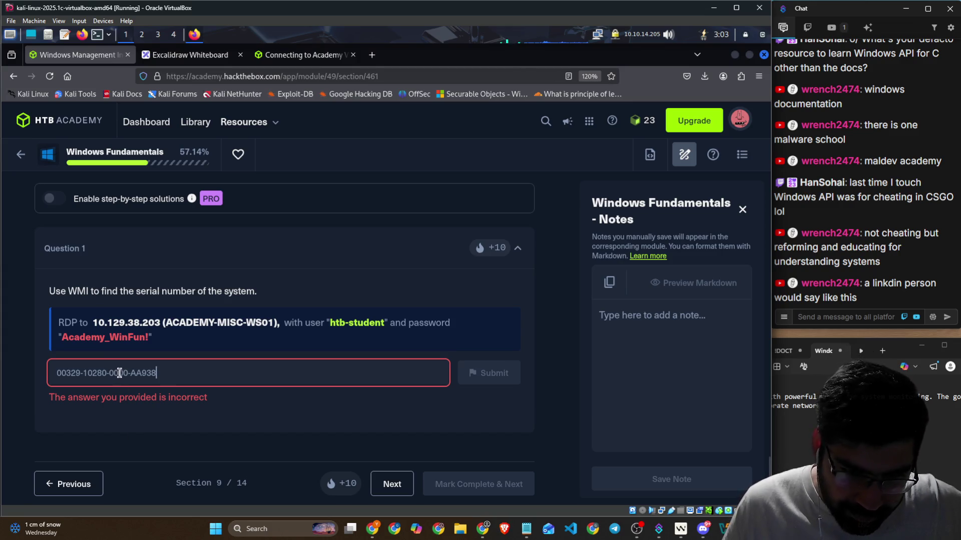
type("0")
key("Return")
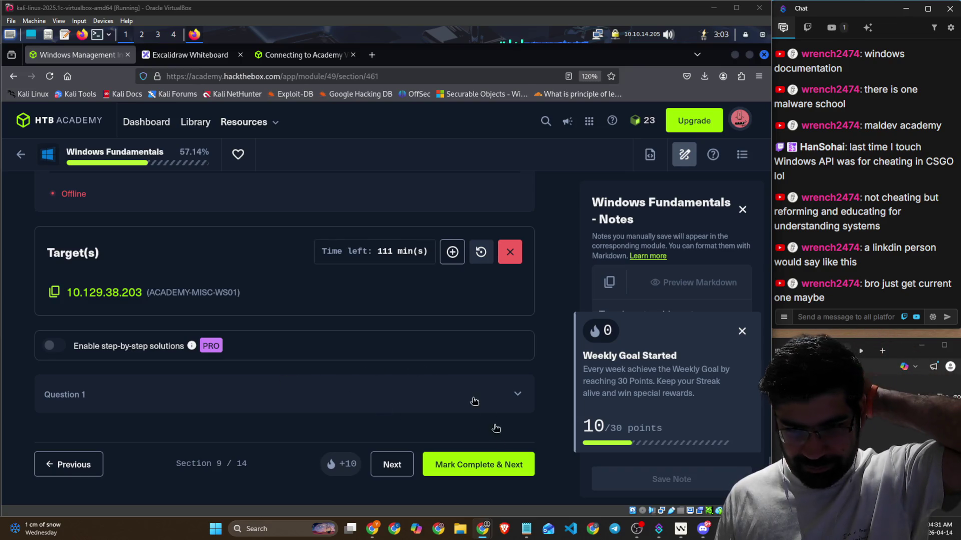
left_click(498, 462)
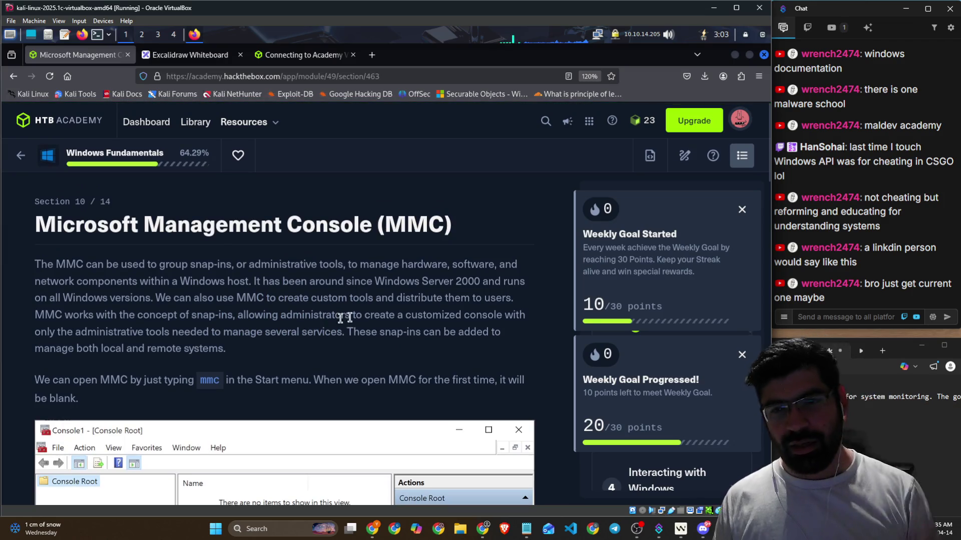
key("alt+Tab")
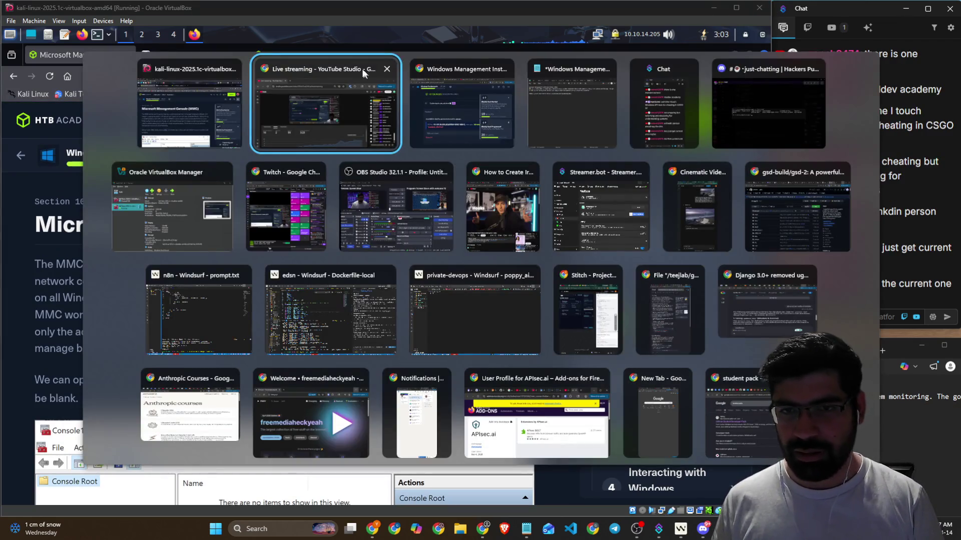
left_click(457, 96)
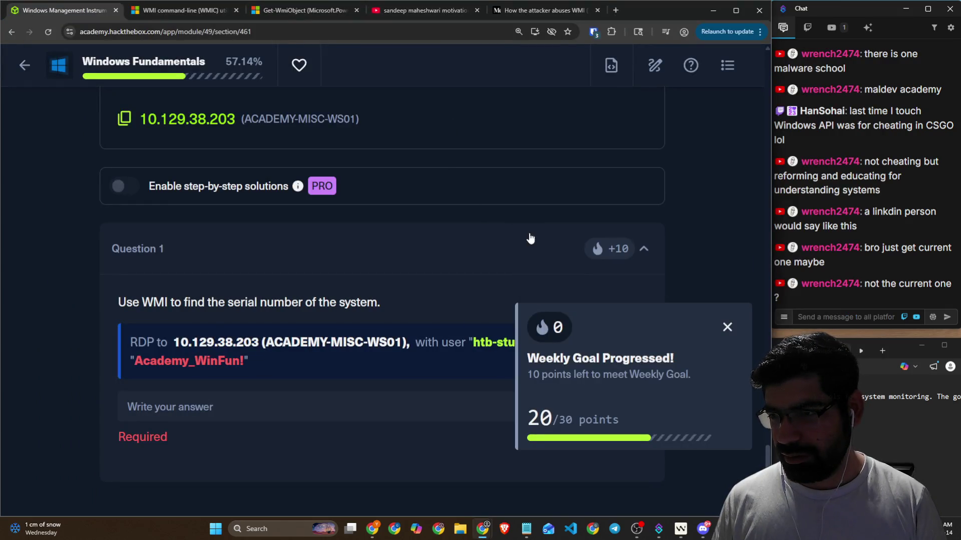
left_click(728, 328)
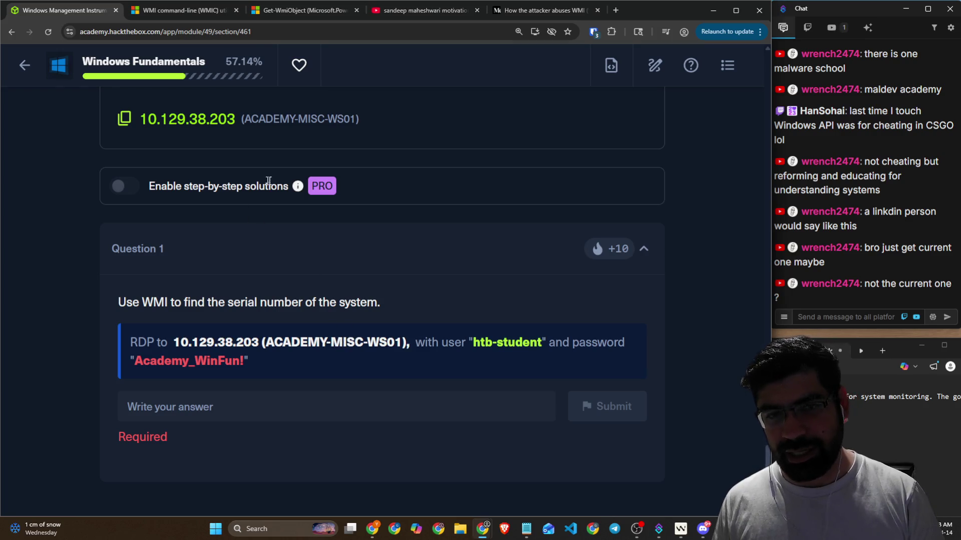
scroll(268, 188, "up", 2)
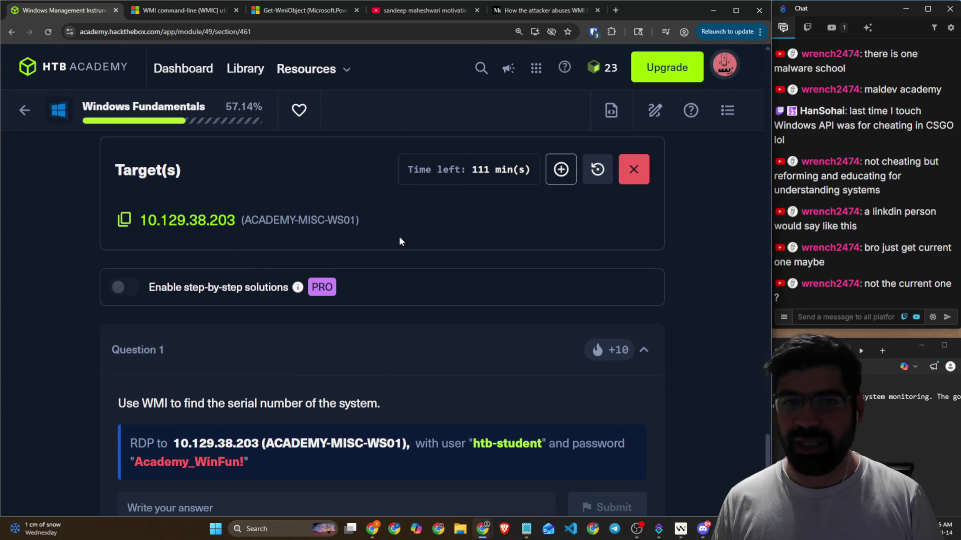
key("alt+Tab")
left_click(309, 143)
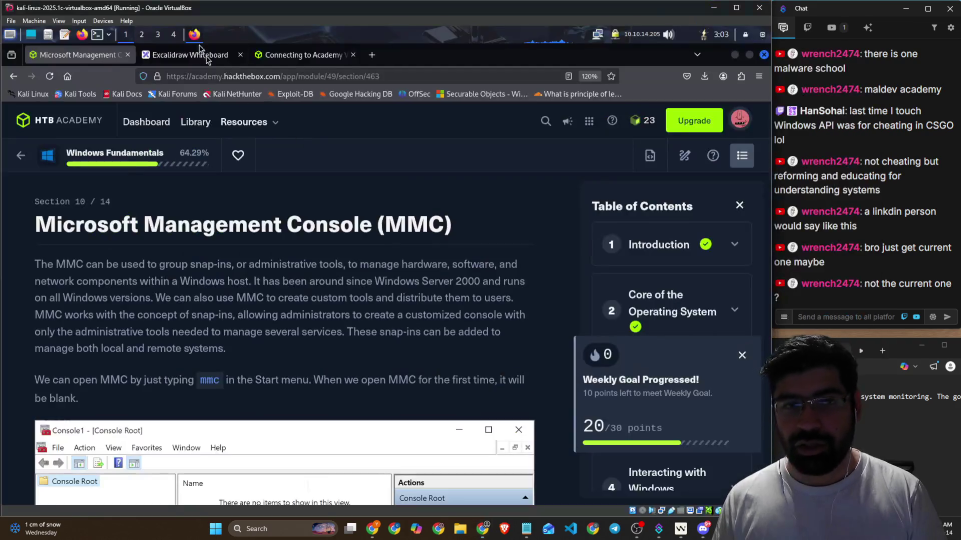
Step: Clear the prompt and rerun the xfreerdp3 command to reconnect to the target
left_click(214, 35)
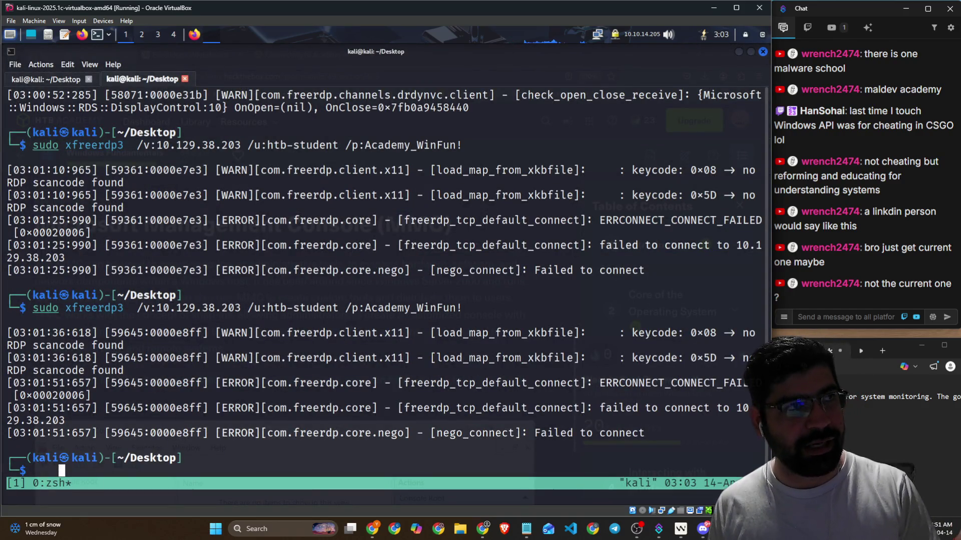
key("alt+Tab")
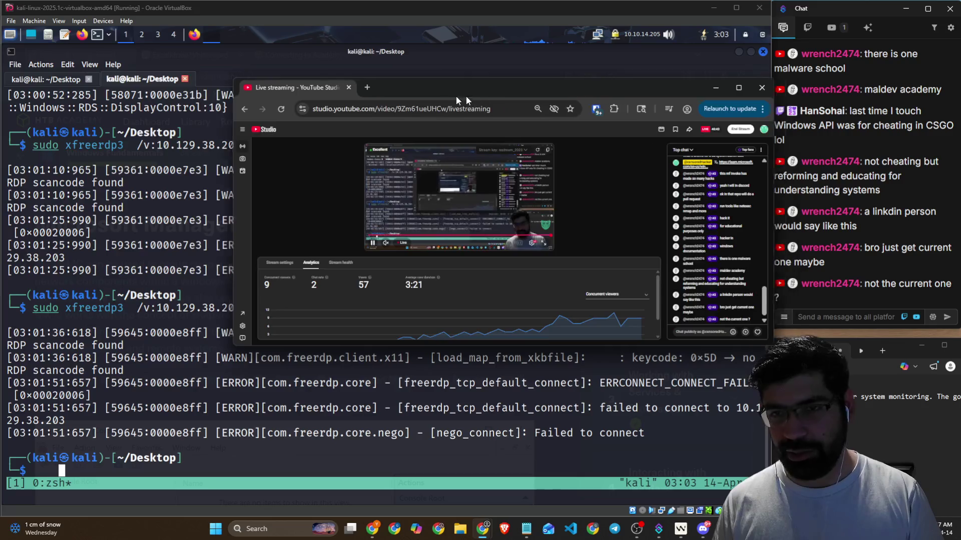
key("alt+Tab")
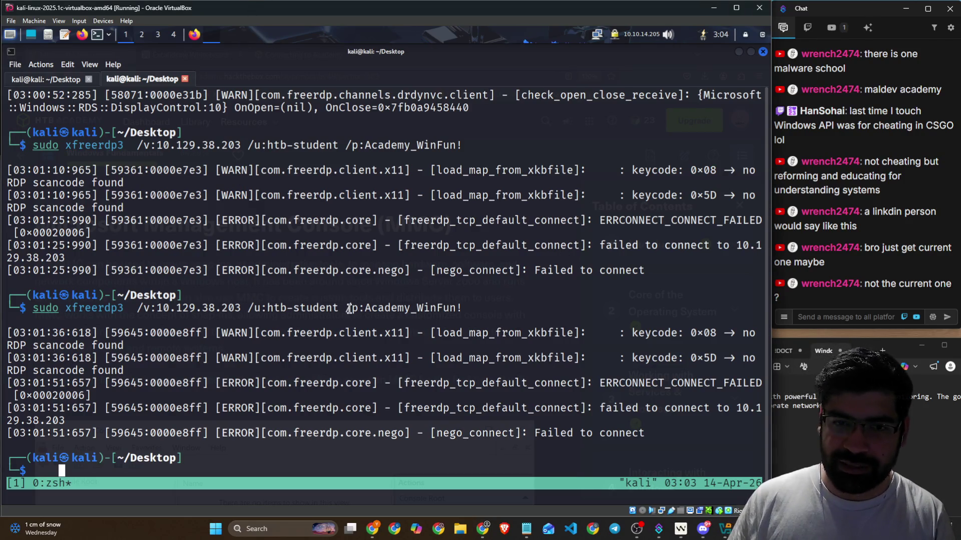
key("BackSpace")
key("BackSpace")
key("BackSpace")
key("Up")
key("Return")
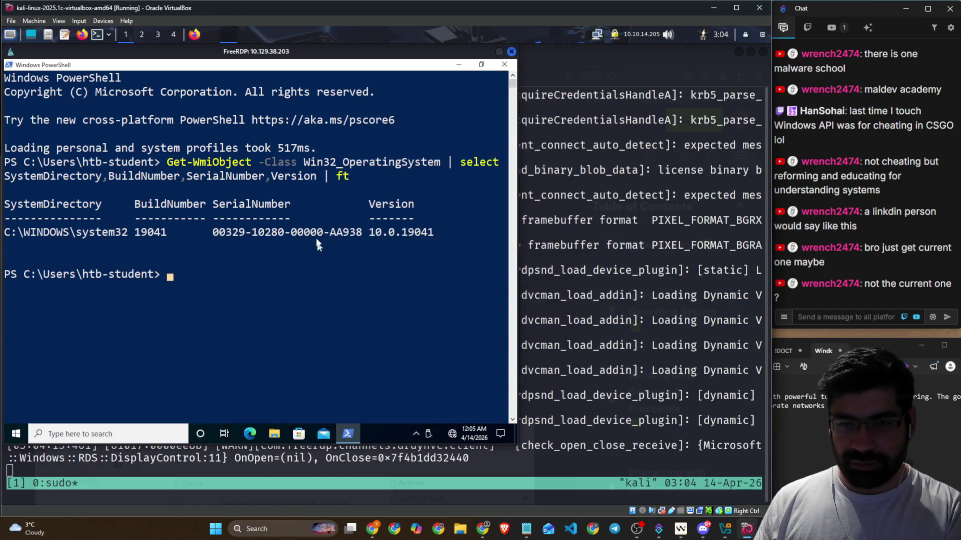
Step: Select the SerialNumber value in the PowerShell output, then return to the terminal log
left_click_drag(210, 239, 359, 233)
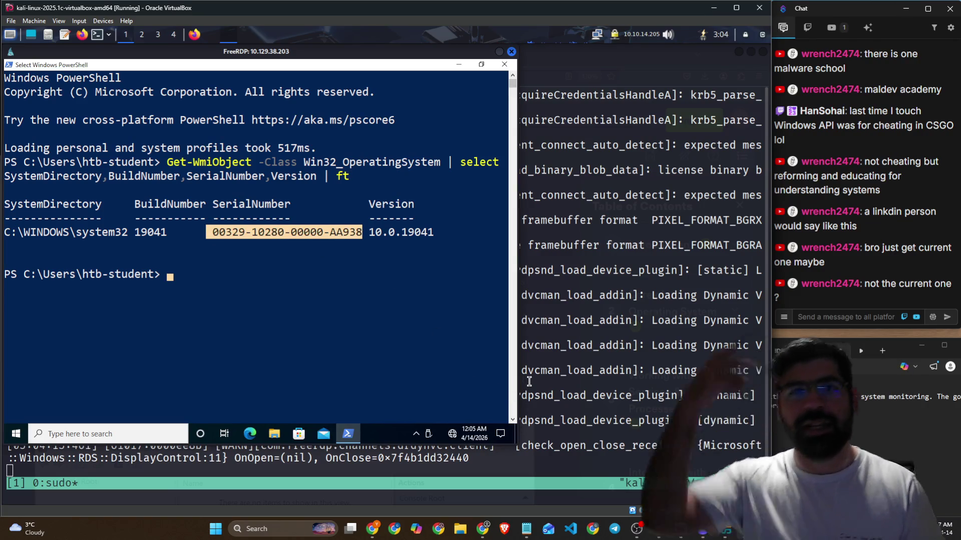
left_click(585, 363)
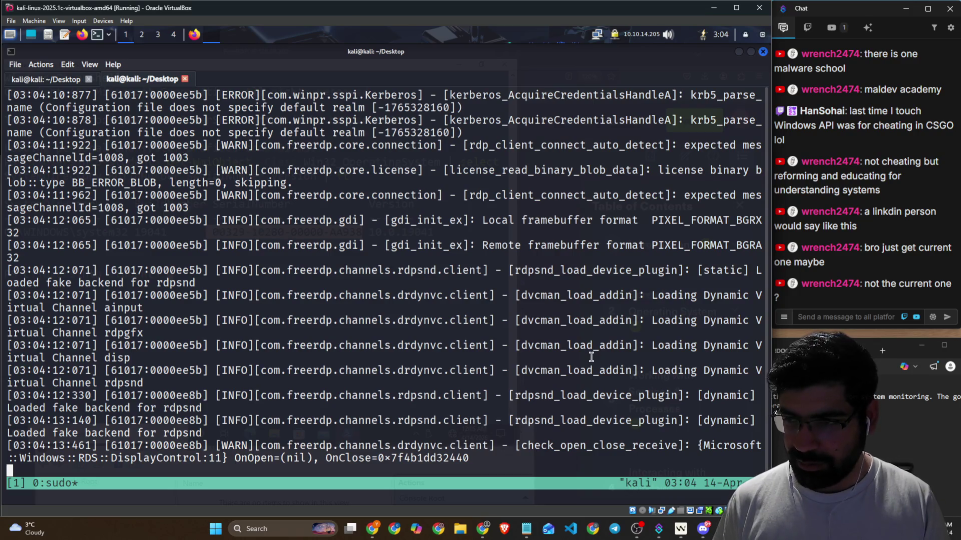
key("alt+Tab")
key("alt+Tab")
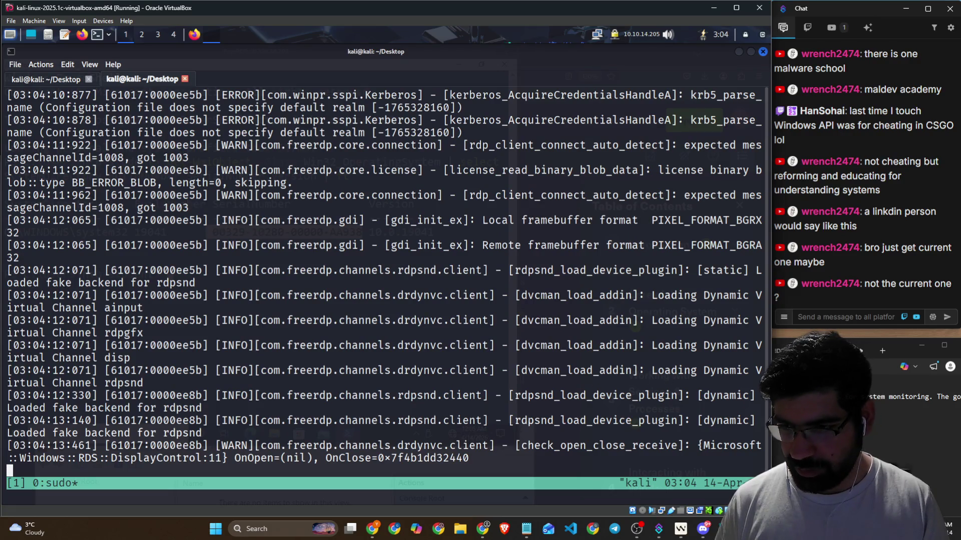
Step: Reload the WMI lesson and use Mark Complete & Next to reach Section 10/14, MMC
key("alt+Tab")
key("alt+Tab")
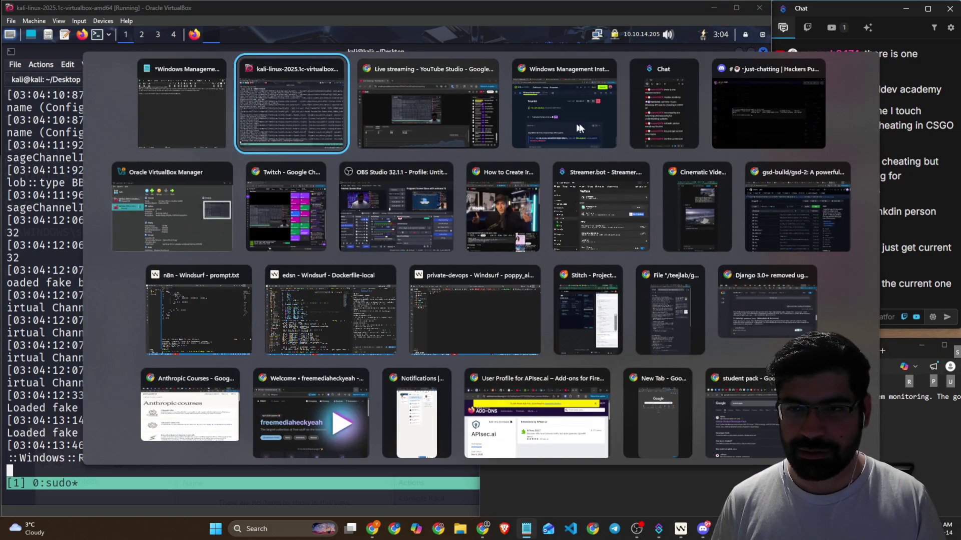
left_click(580, 129)
scroll(377, 243, "down", 4)
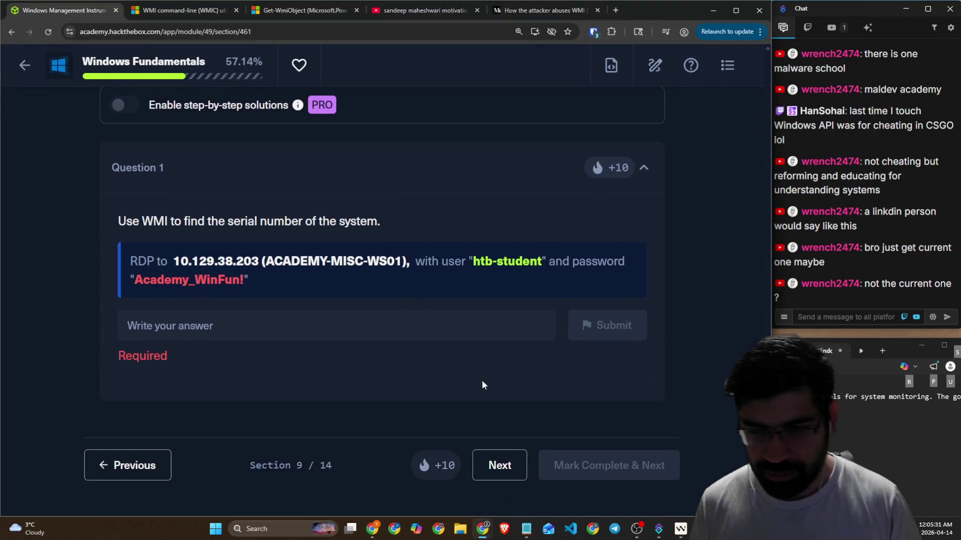
scroll(395, 260, "up", 12)
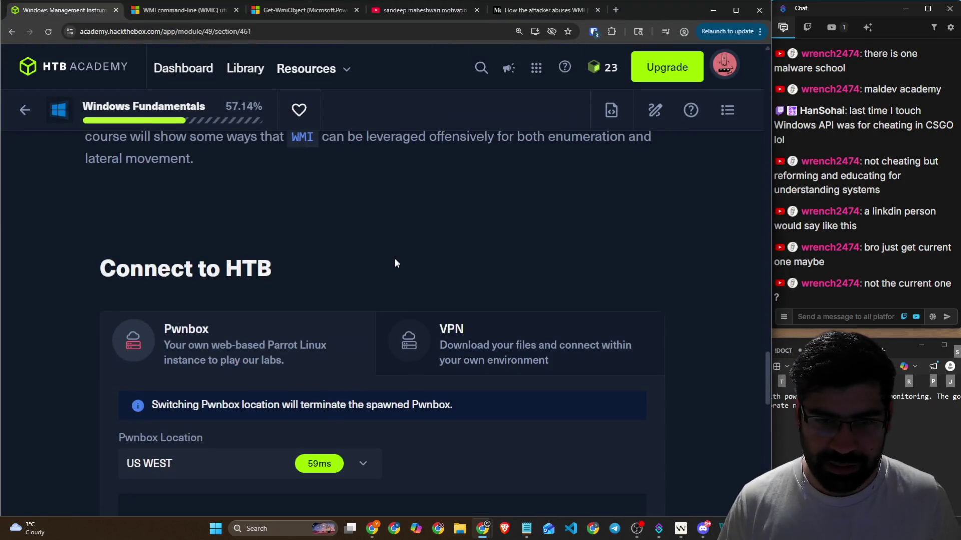
scroll(394, 258, "up", 5)
scroll(393, 263, "down", 15)
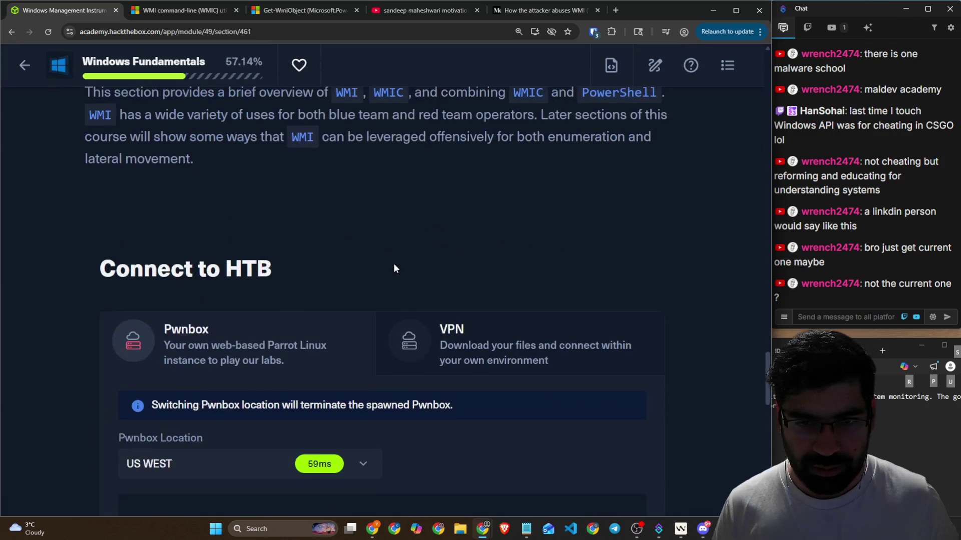
scroll(314, 304, "down", 2)
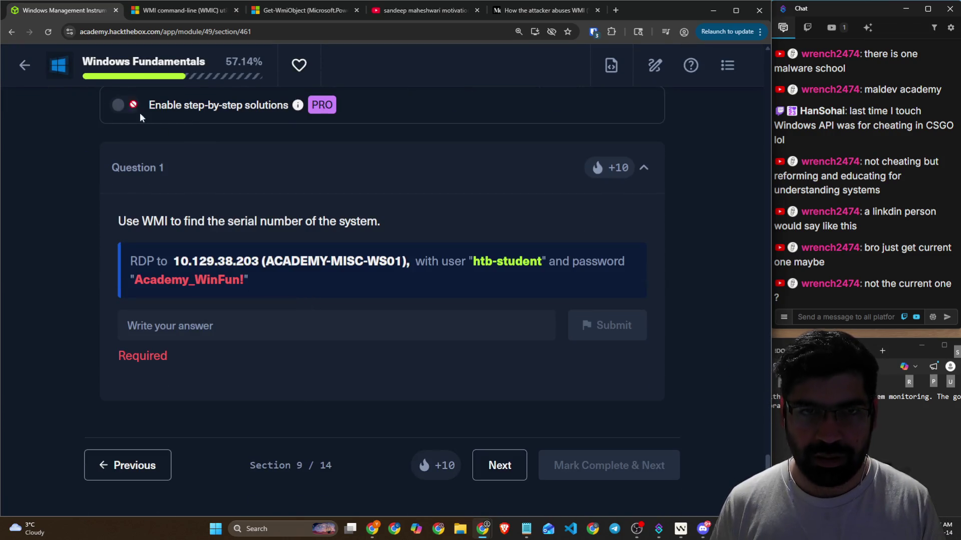
left_click(46, 31)
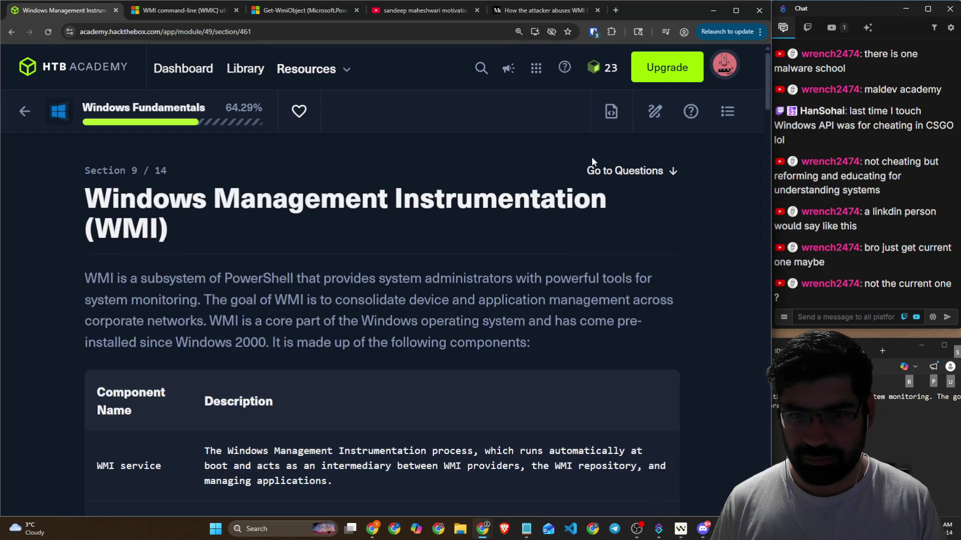
scroll(539, 154, "down", 20)
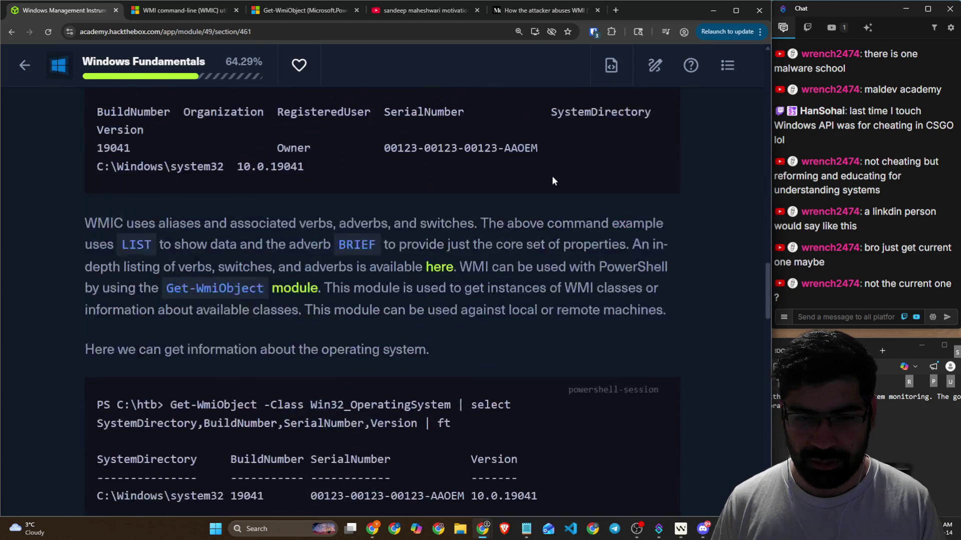
scroll(552, 180, "down", 15)
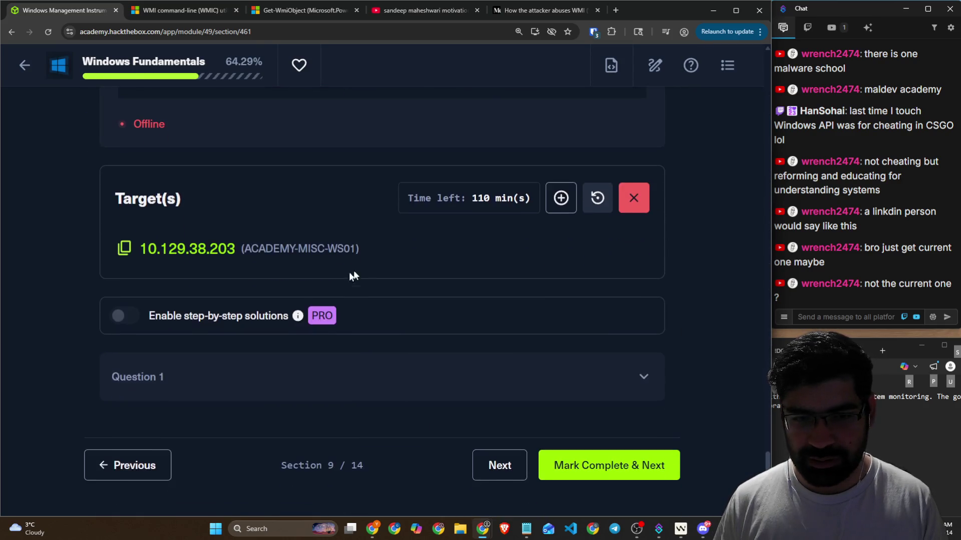
left_click(617, 464)
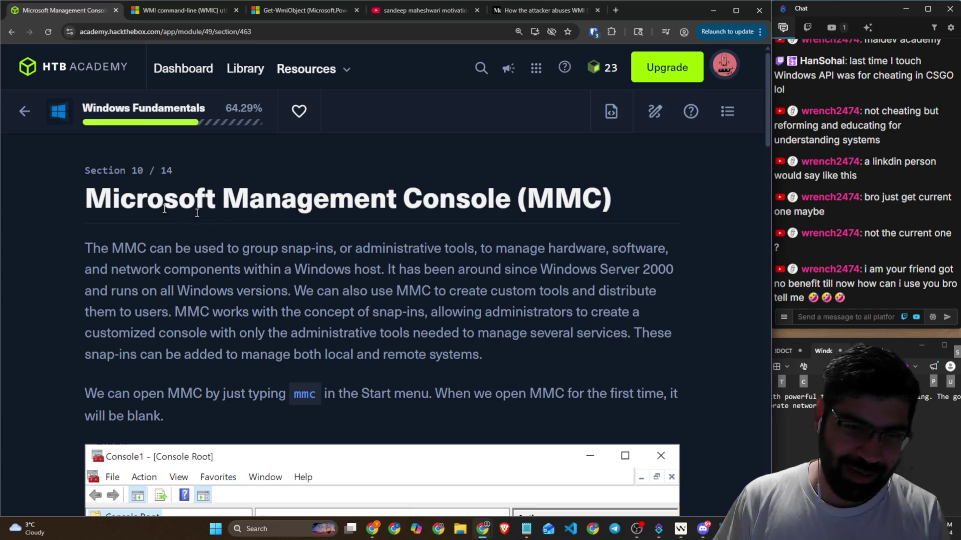
Step: Highlight passages of the MMC introduction on network components and Windows versions
left_click_drag(86, 172, 186, 177)
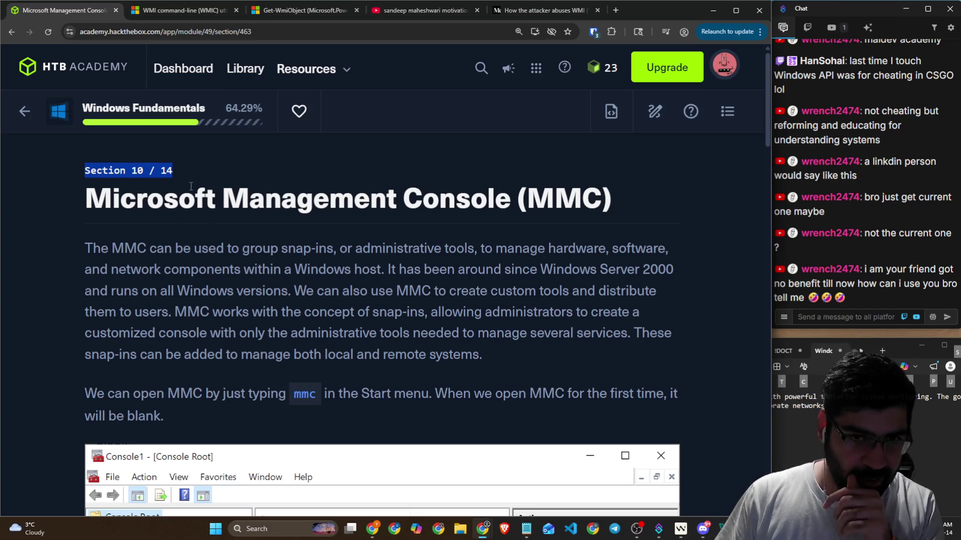
mouse_move(83, 248)
left_mouse_down()
mouse_move(217, 250)
mouse_move(253, 271)
mouse_move(239, 250)
mouse_move(654, 249)
left_mouse_up()
left_click_drag(126, 270, 379, 270)
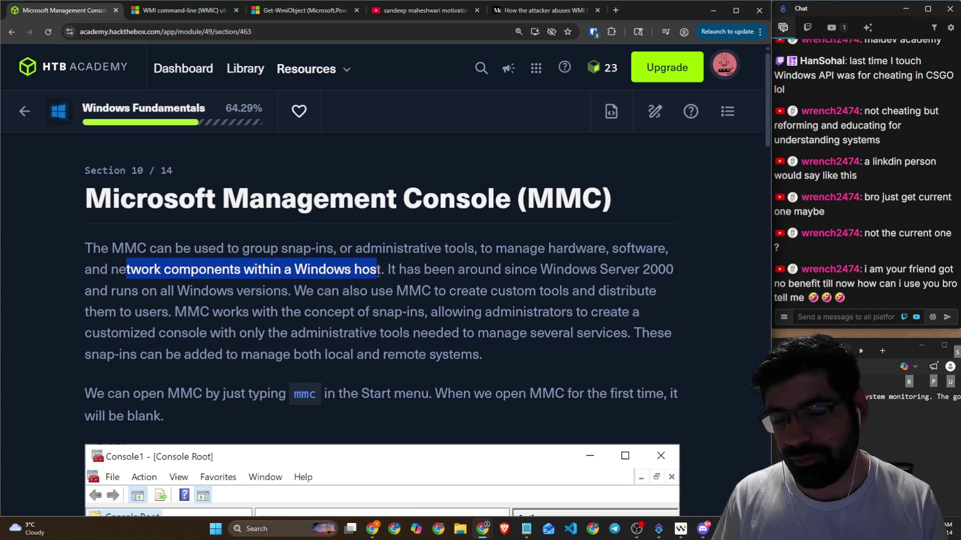
left_click(424, 277)
left_click_drag(447, 266, 666, 268)
left_click_drag(202, 291, 283, 296)
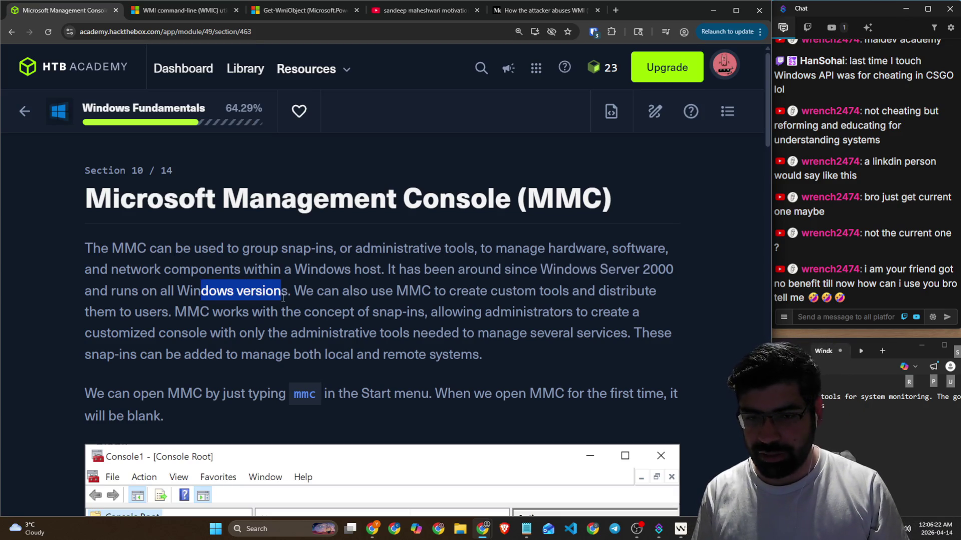
left_click(308, 288)
Step: Search Google for the selected phrase "group snap-ins" from the context menu
mouse_move(243, 251)
left_mouse_down()
mouse_move(338, 254)
mouse_move(242, 250)
left_mouse_up()
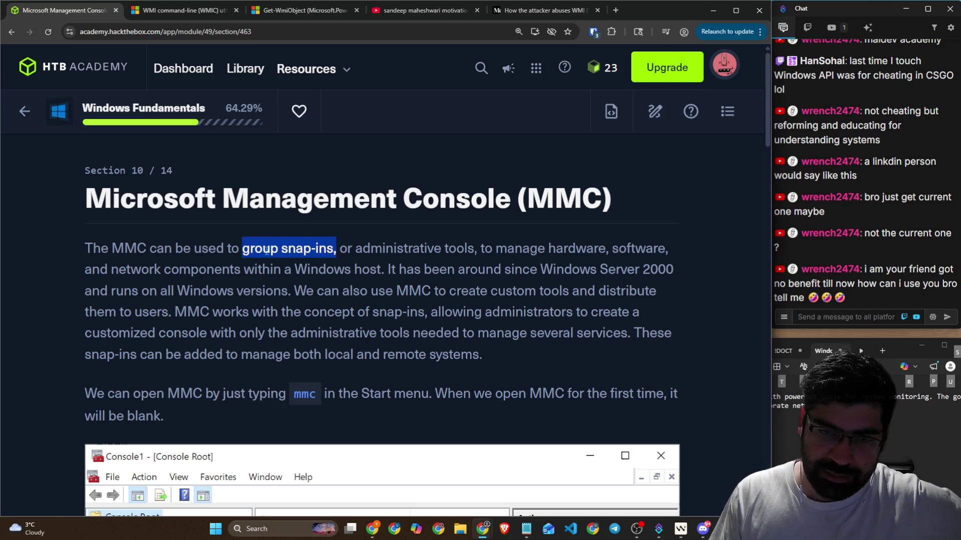
right_click(266, 252)
left_click(325, 265)
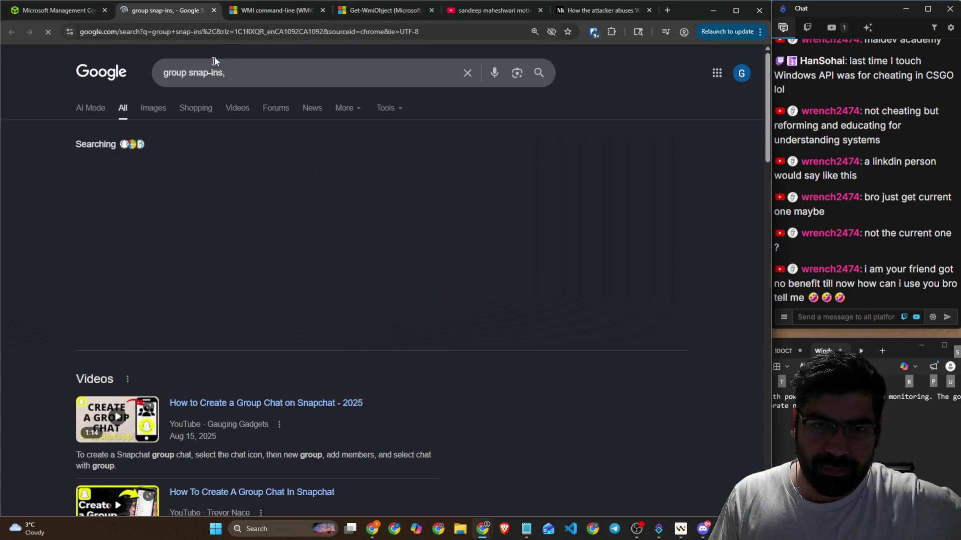
Step: Read the Snap Groups AI Overview, then close the Google tab
left_click_drag(140, 167, 317, 171)
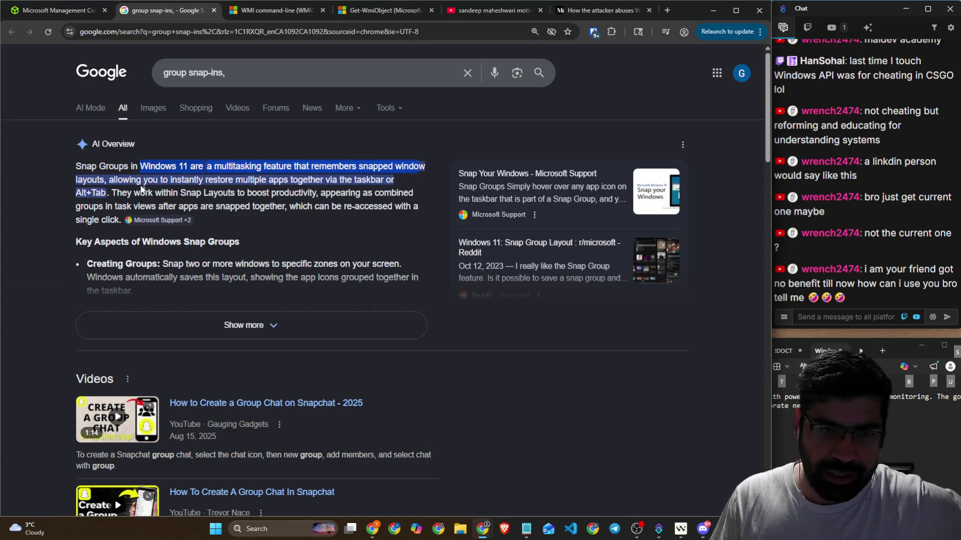
left_click_drag(108, 180, 268, 182)
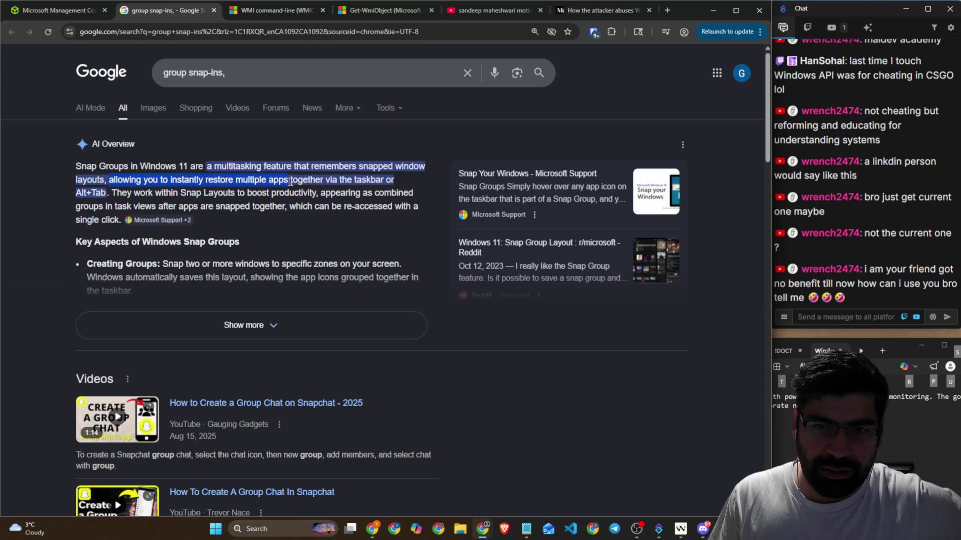
left_click_drag(336, 180, 387, 180)
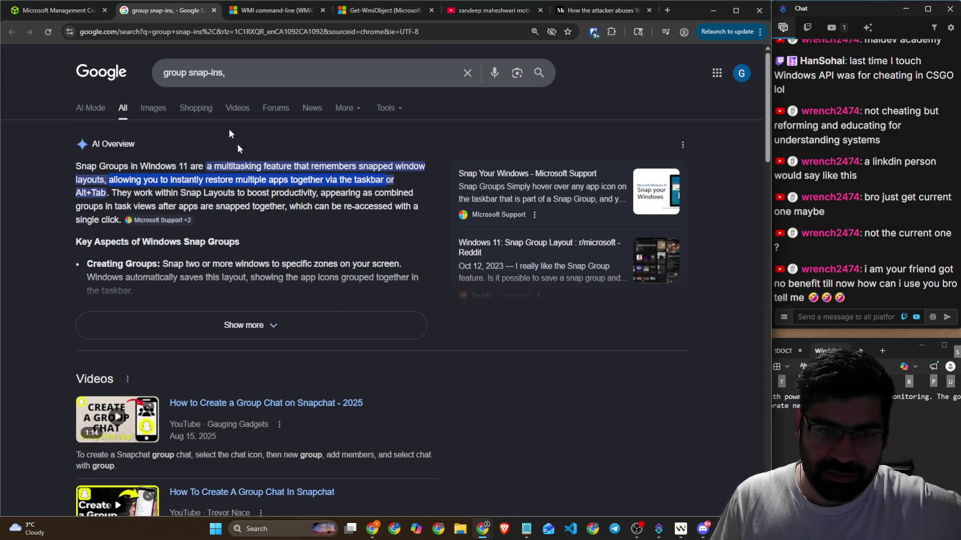
left_click(213, 11)
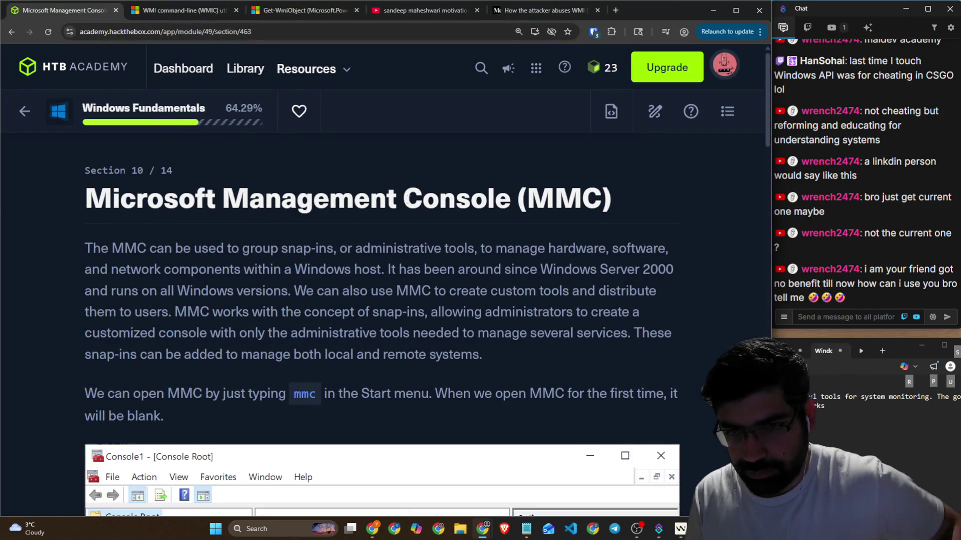
scroll(360, 241, "down", 2)
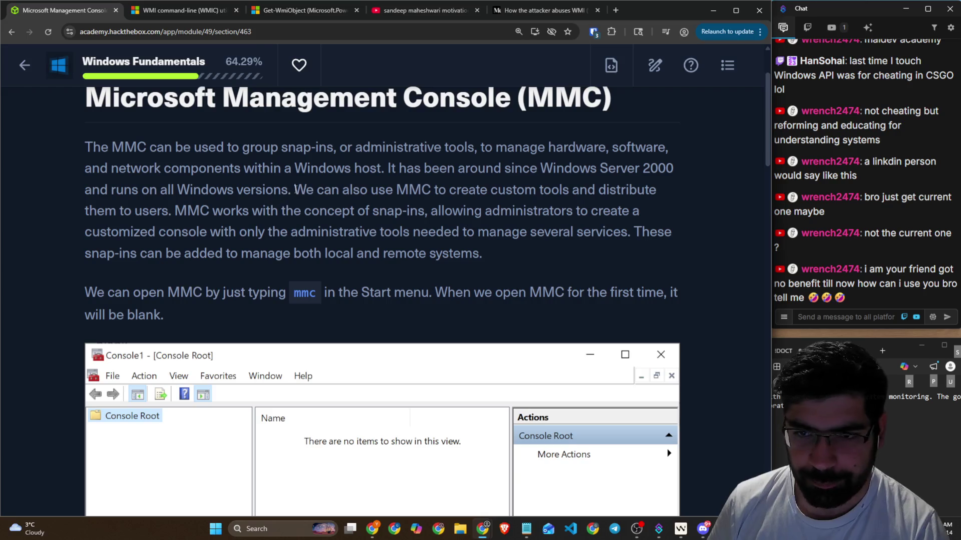
mouse_move(306, 191)
left_mouse_down()
mouse_move(486, 192)
mouse_move(571, 212)
mouse_move(590, 196)
mouse_move(644, 205)
left_mouse_up()
left_click(244, 221)
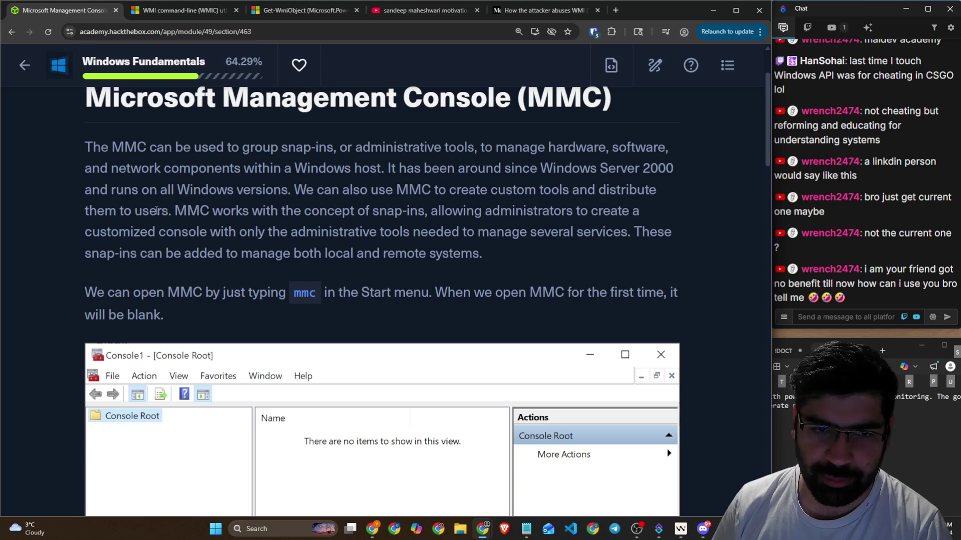
left_click_drag(175, 211, 641, 213)
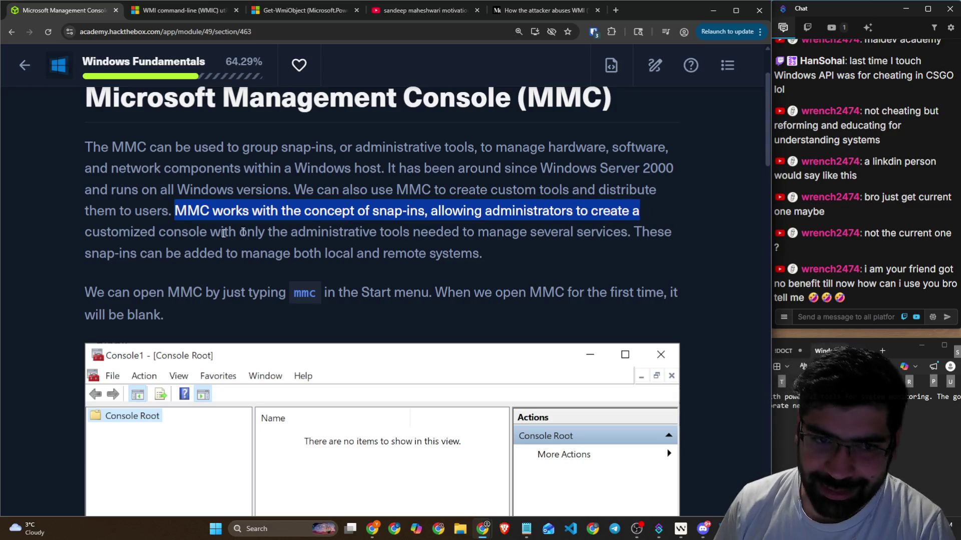
left_click_drag(158, 233, 366, 230)
left_click_drag(372, 232, 644, 241)
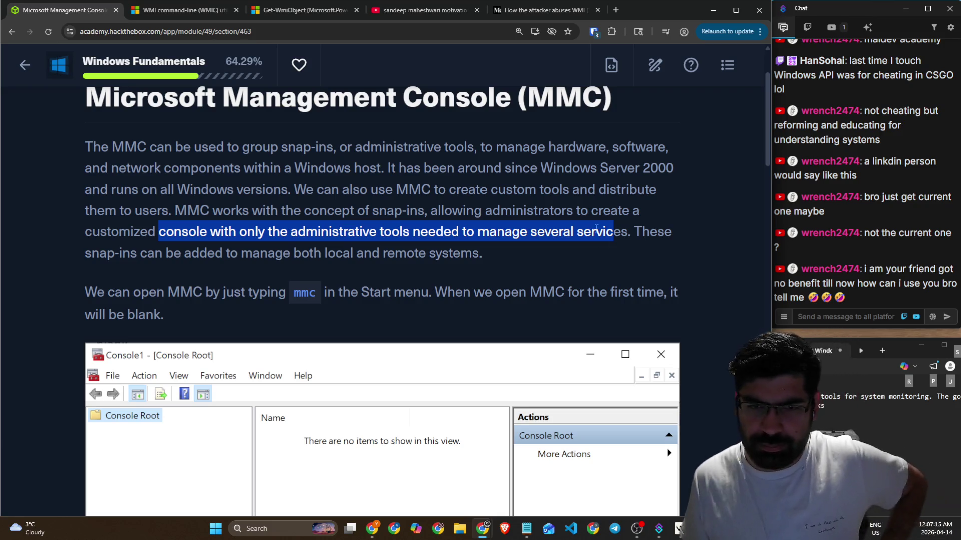
left_click(452, 254)
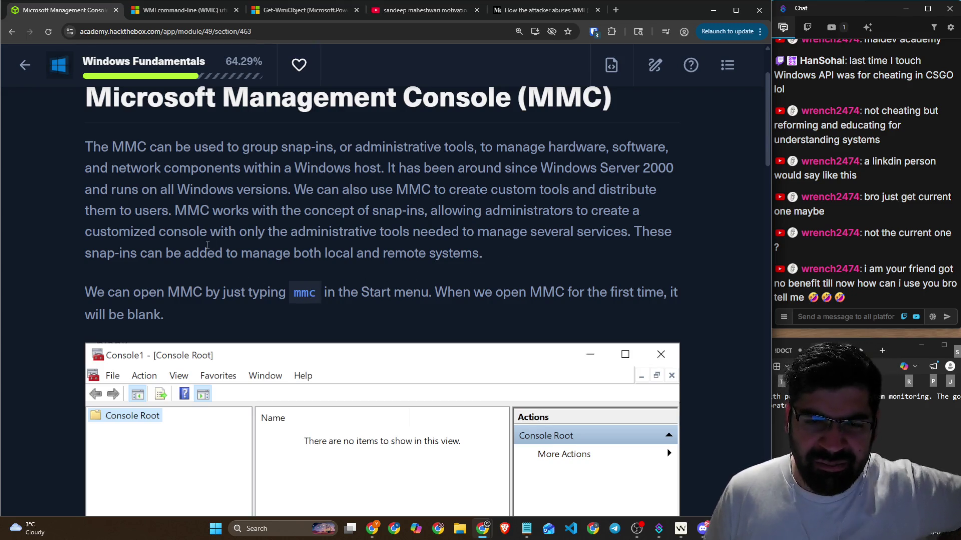
mouse_move(207, 245)
left_mouse_down()
mouse_move(468, 253)
mouse_move(399, 281)
left_mouse_up()
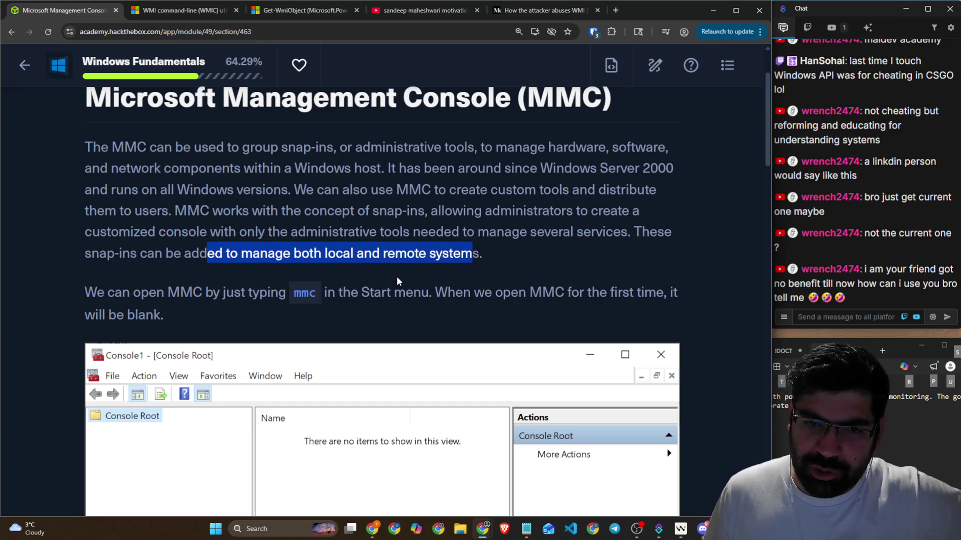
left_click(399, 282)
left_click_drag(522, 193, 655, 194)
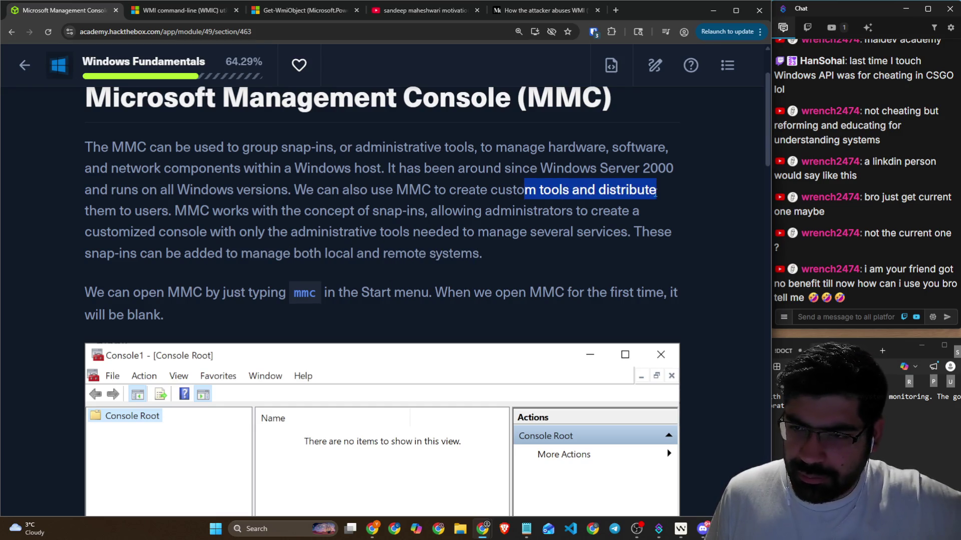
left_click_drag(96, 210, 634, 210)
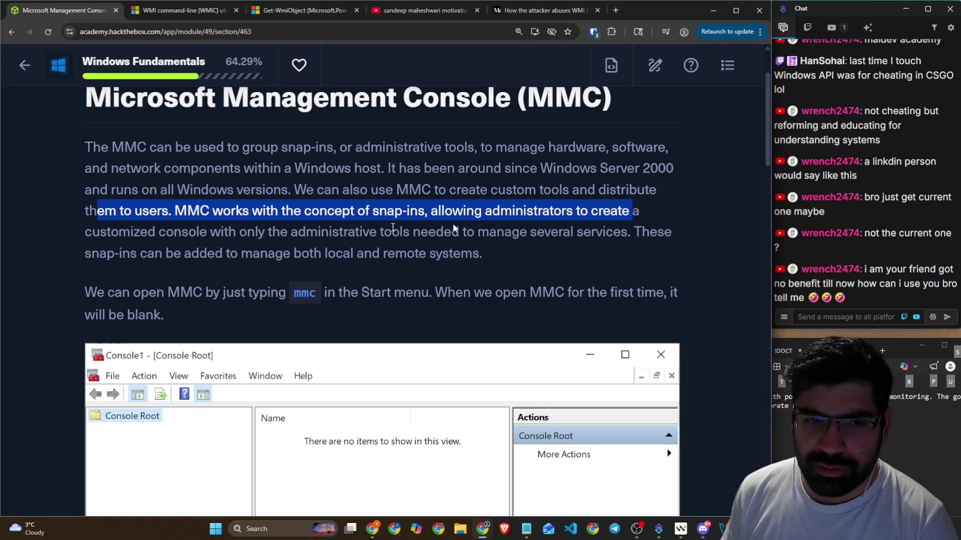
left_click_drag(165, 232, 657, 233)
scroll(375, 236, "down", 2)
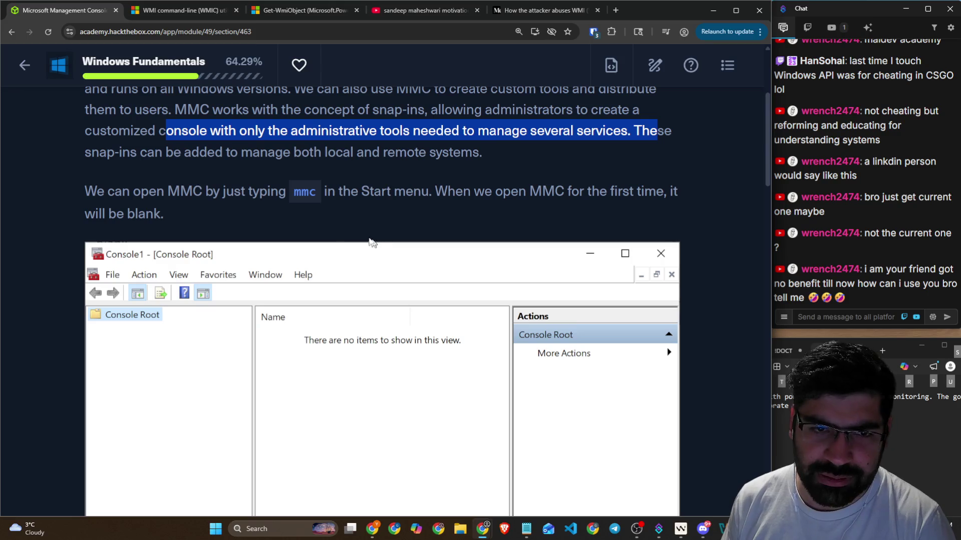
Step: Highlight the MMC text on administrators creating consoles and working with snap-ins
scroll(197, 203, "up", 1)
left_click(422, 224)
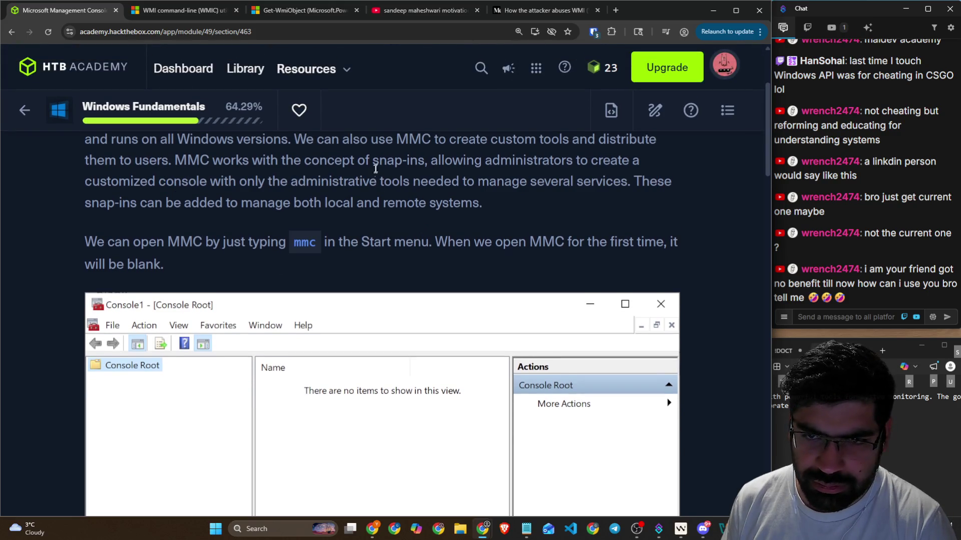
left_click_drag(373, 161, 640, 160)
left_click_drag(92, 181, 608, 183)
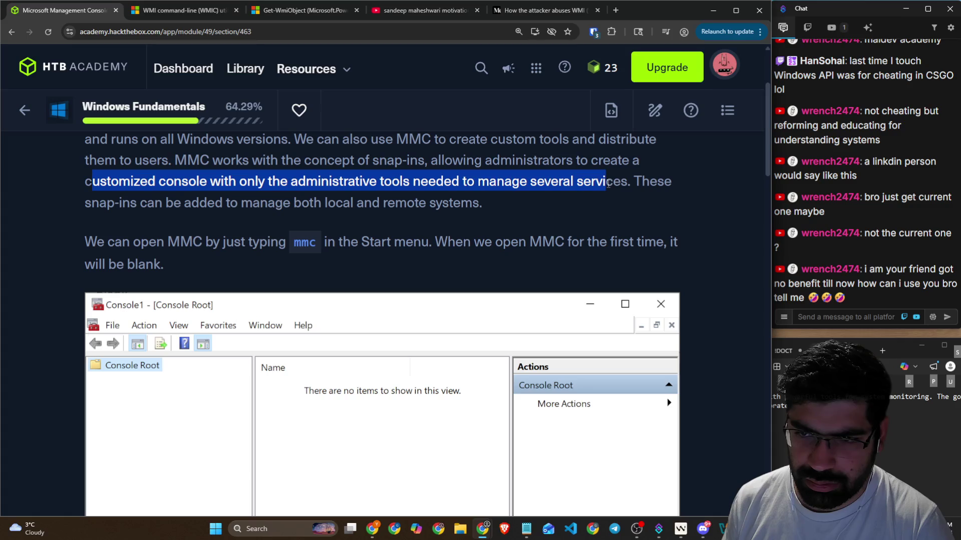
left_click(617, 189)
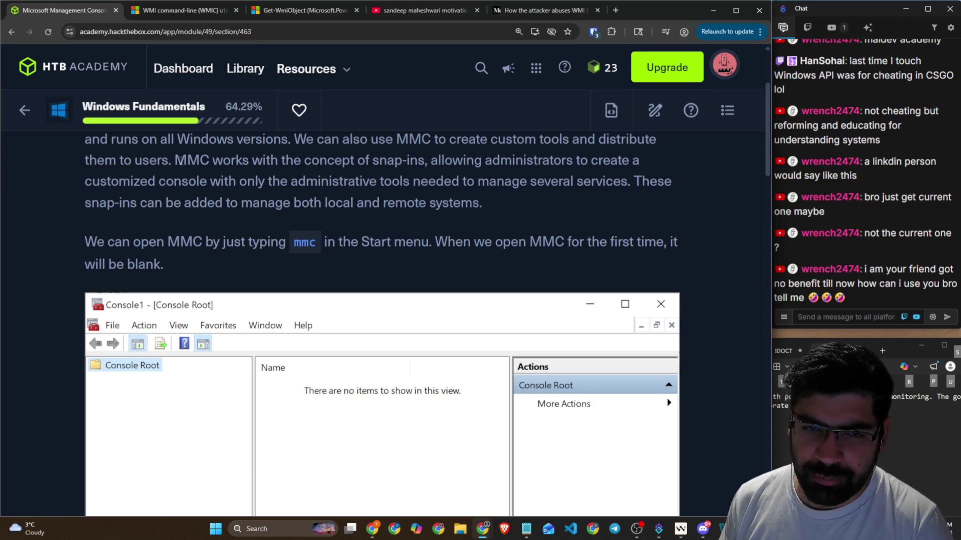
left_click_drag(180, 160, 419, 160)
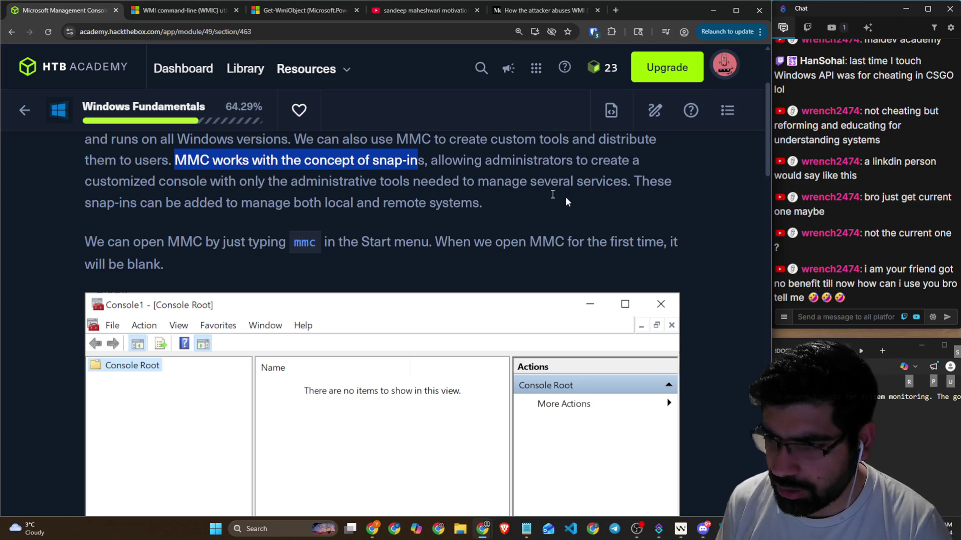
left_click(552, 194)
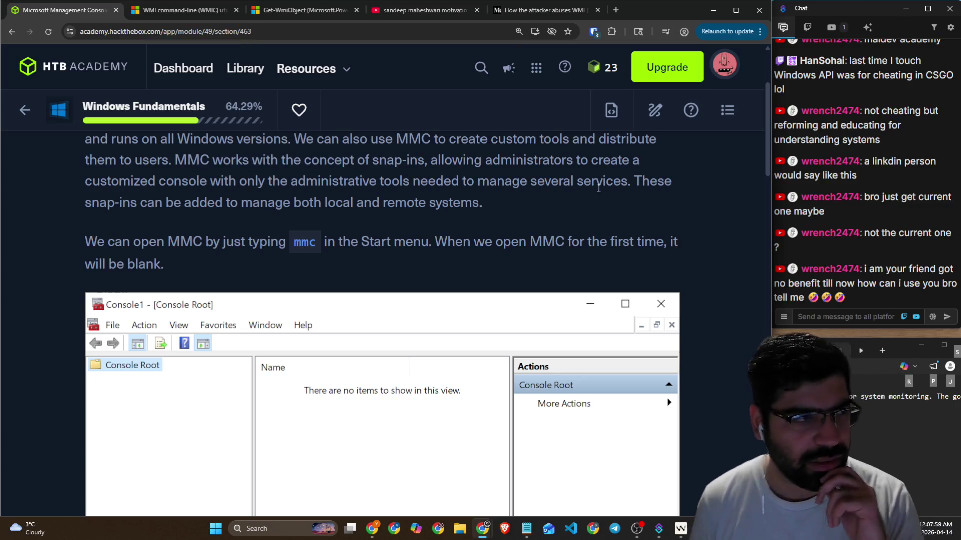
Step: Highlight the passages on local and remote systems, administrative tools, and opening MMC
left_click_drag(642, 181, 693, 180)
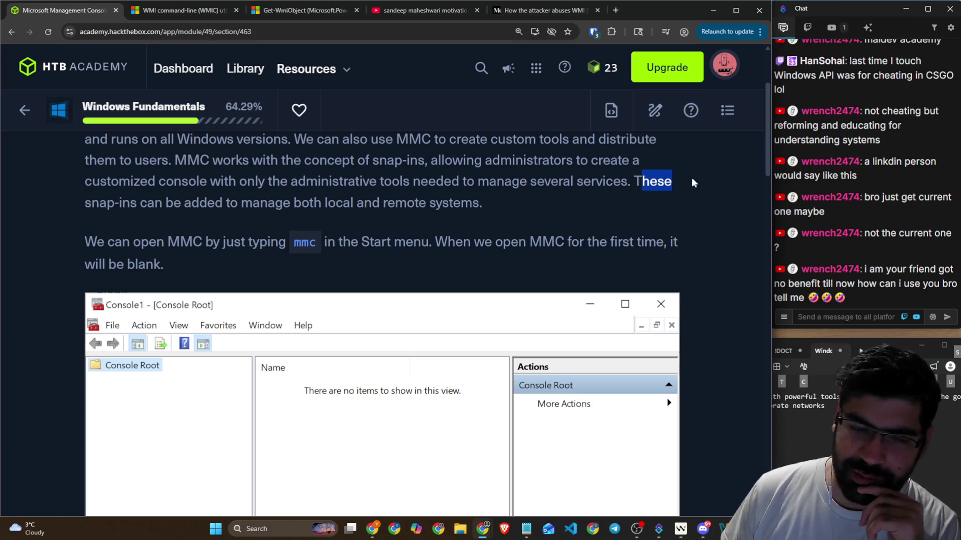
left_click_drag(207, 203, 502, 210)
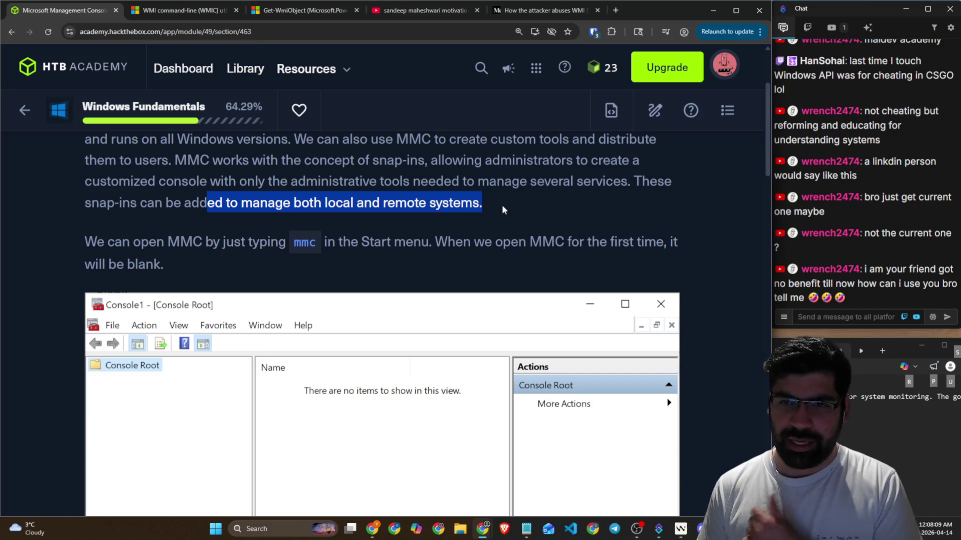
left_click_drag(529, 181, 603, 175)
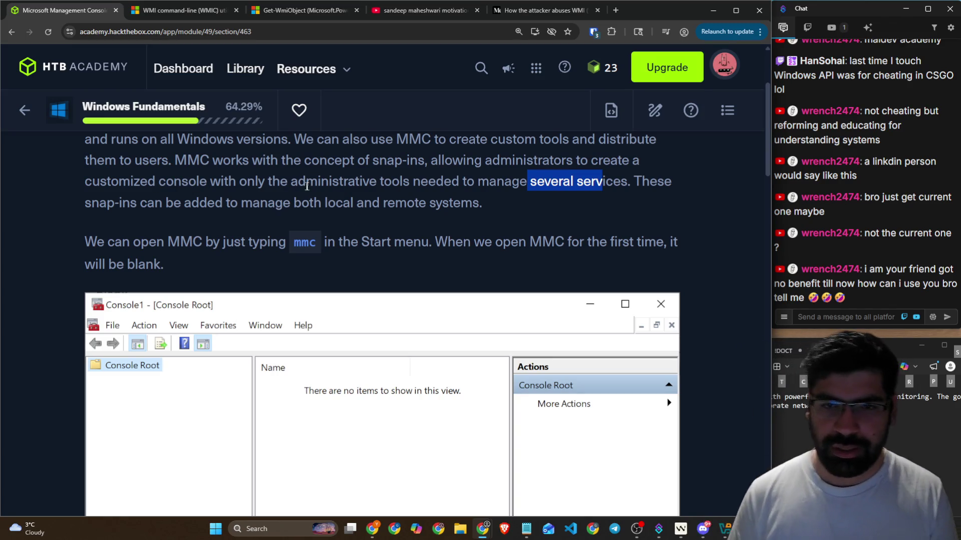
left_click_drag(291, 182, 394, 183)
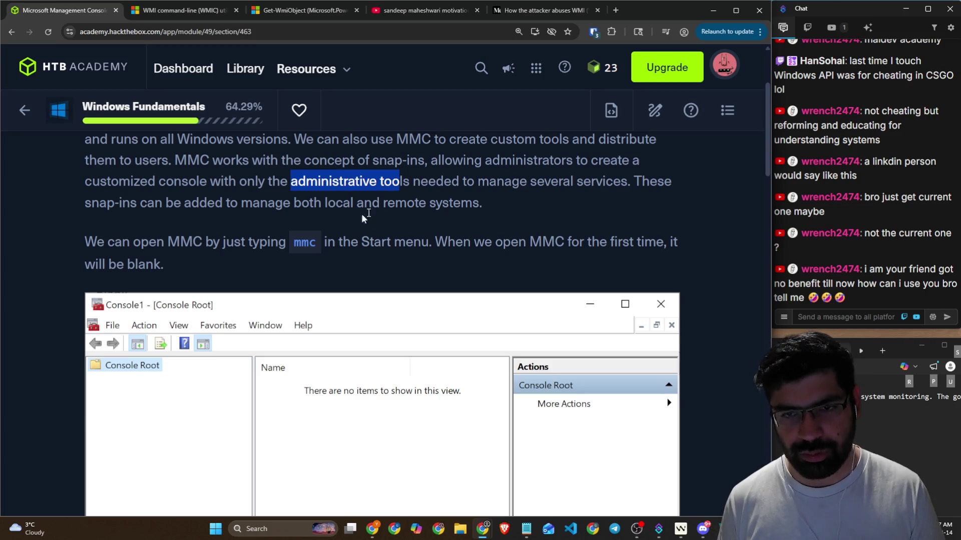
scroll(55, 225, "down", 1)
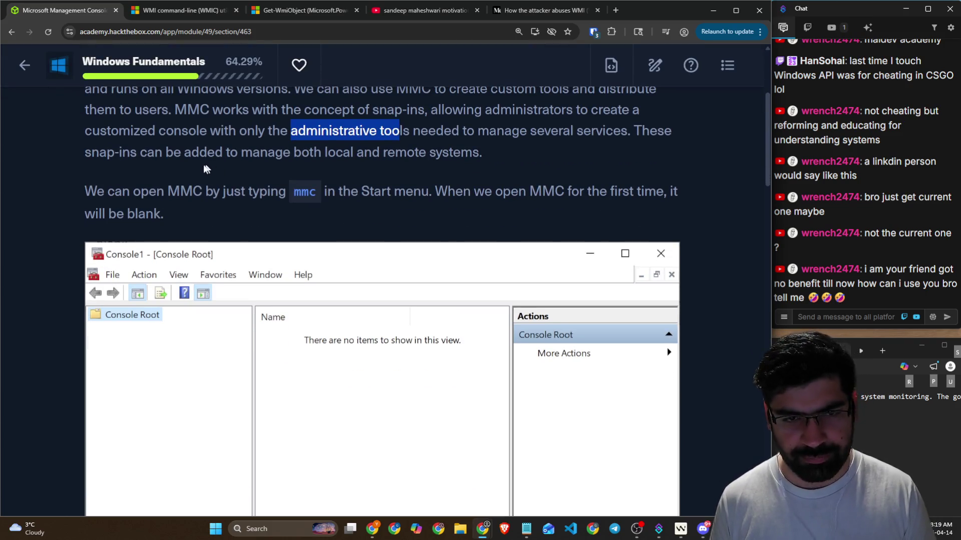
left_click_drag(80, 188, 690, 192)
scroll(686, 192, "down", 2)
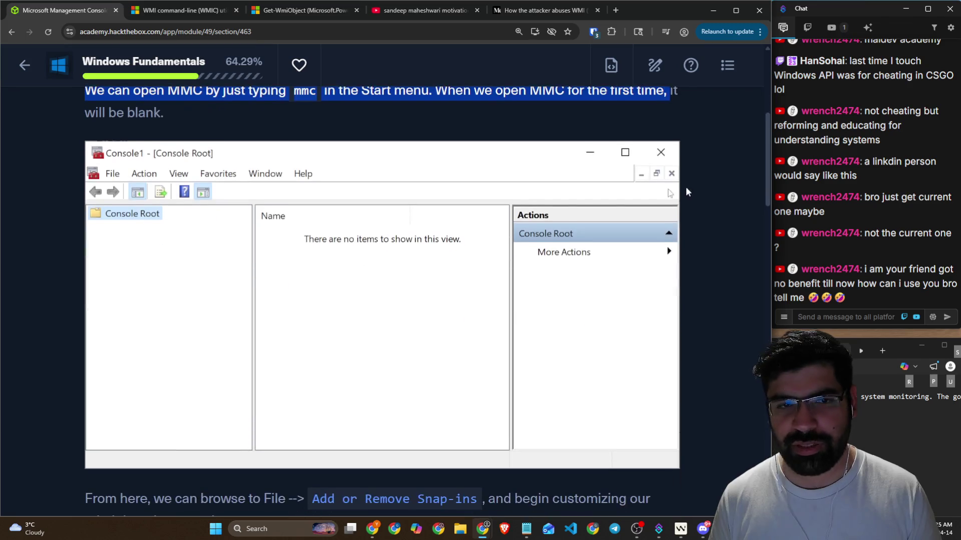
Step: Launch Hyper-V Manager from Windows search and move its window to the right
left_click(254, 530)
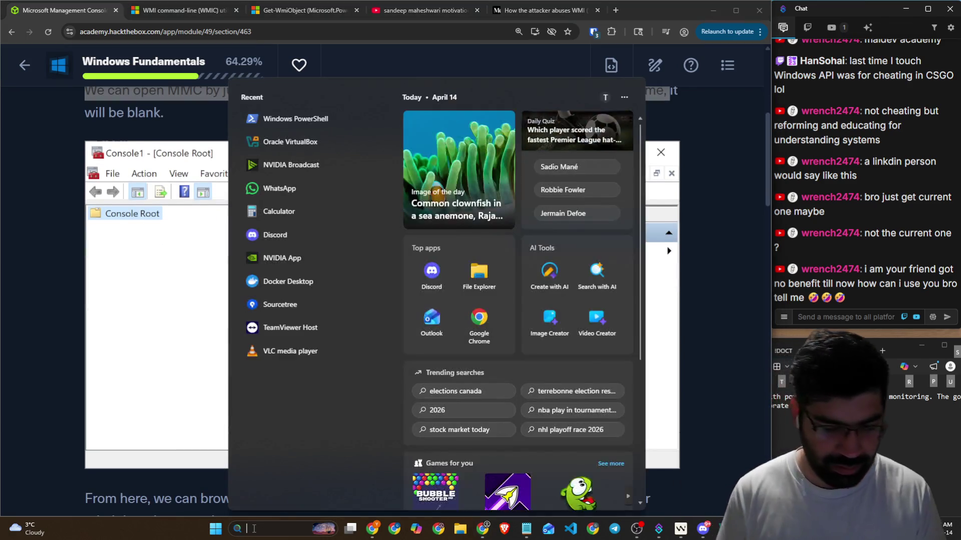
type("mm")
left_click(254, 531)
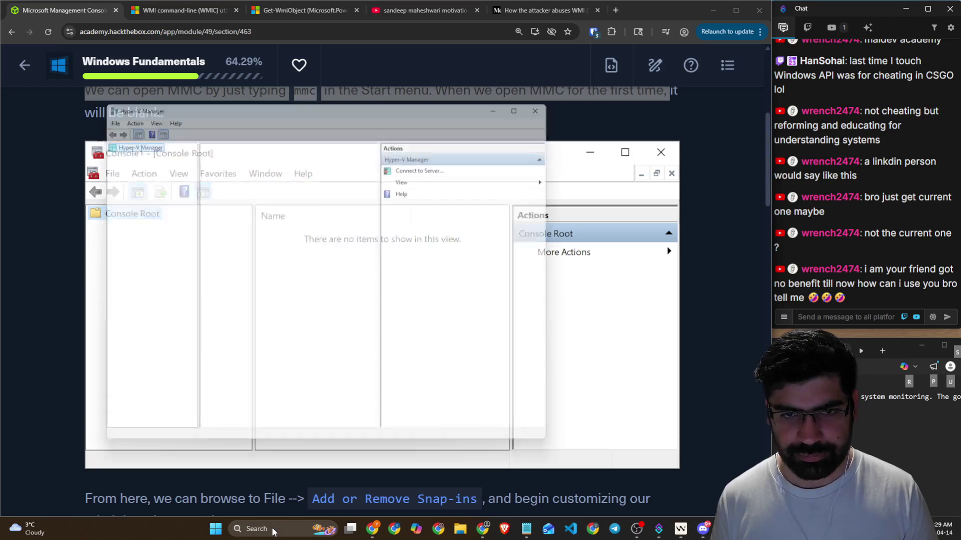
left_click_drag(234, 100, 438, 95)
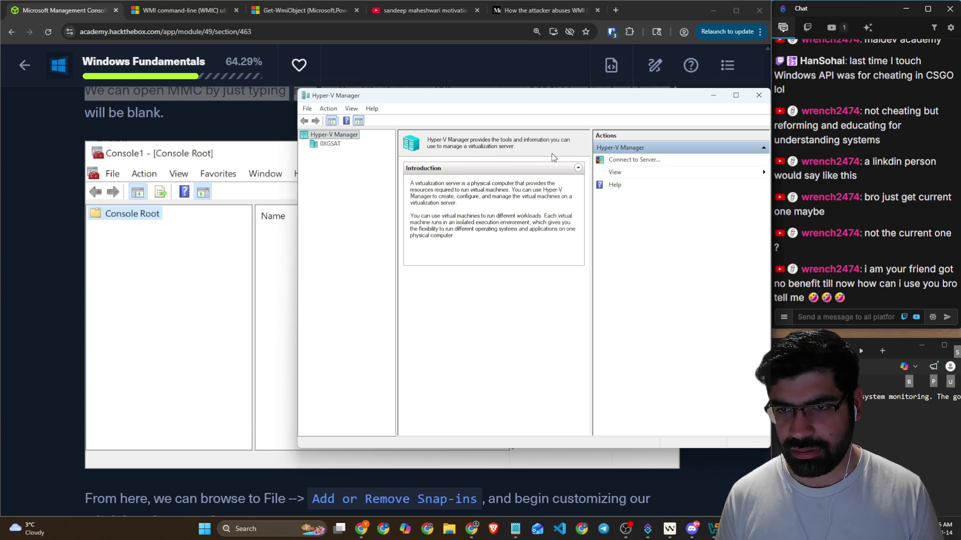
Step: Minimize Hyper-V Manager and read down to the Add or Remove Snap-ins step
left_click(713, 95)
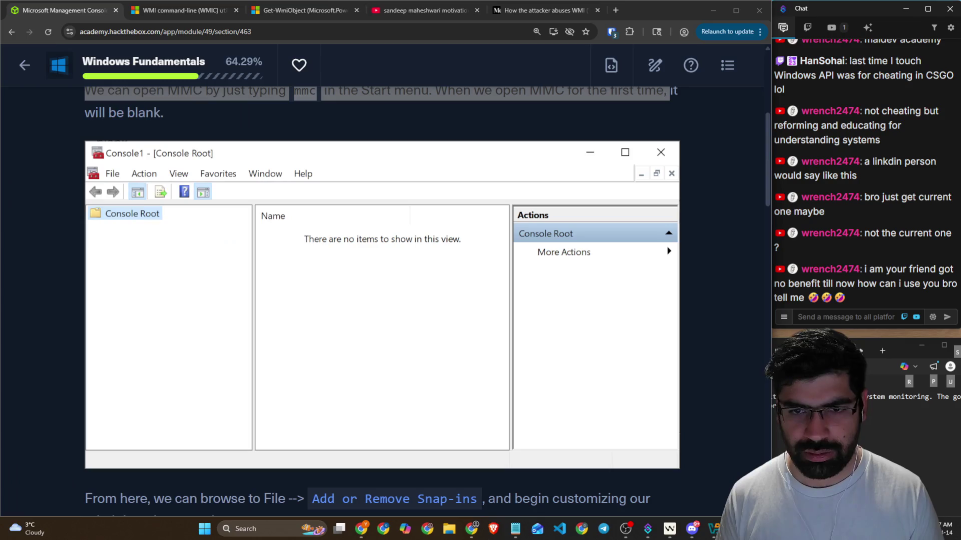
scroll(263, 226, "down", 5)
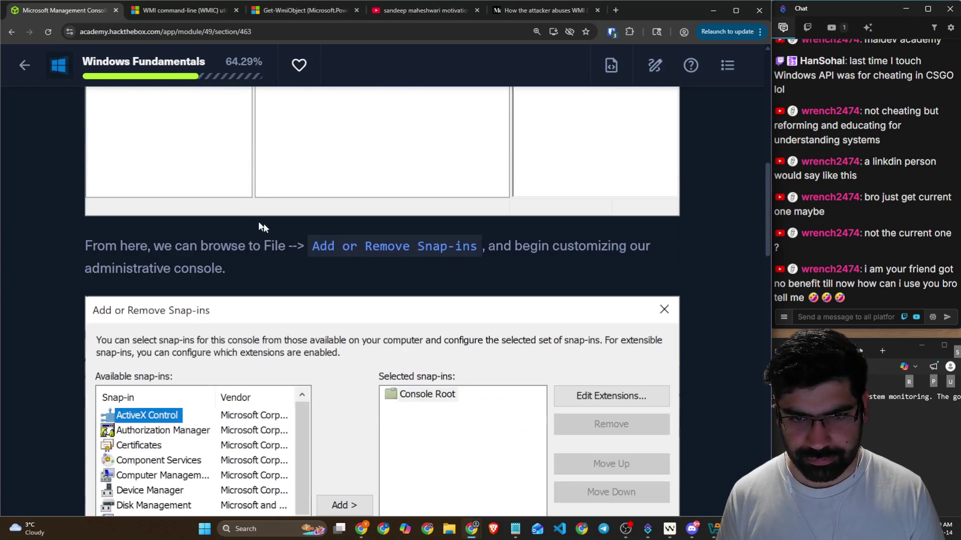
left_click_drag(140, 246, 451, 247)
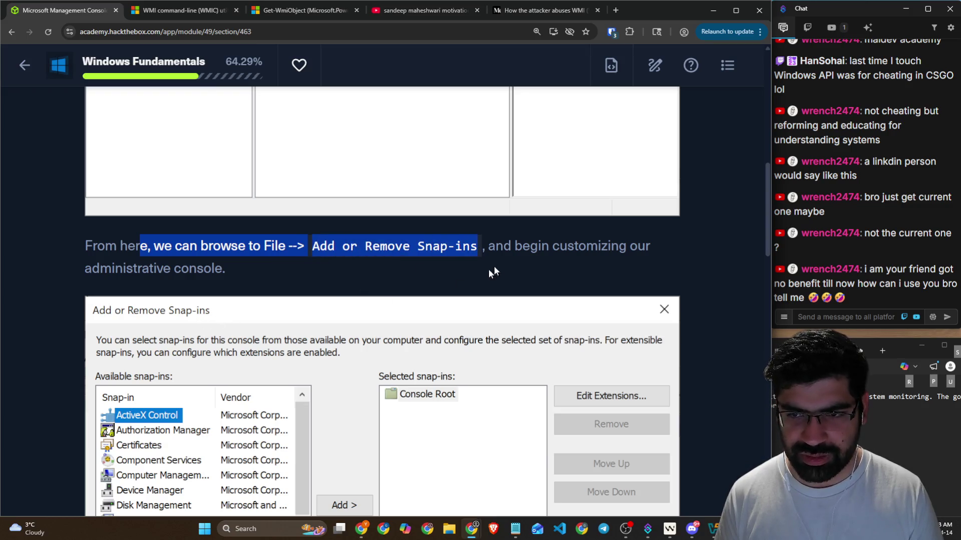
left_click_drag(522, 246, 650, 246)
scroll(81, 267, "down", 3)
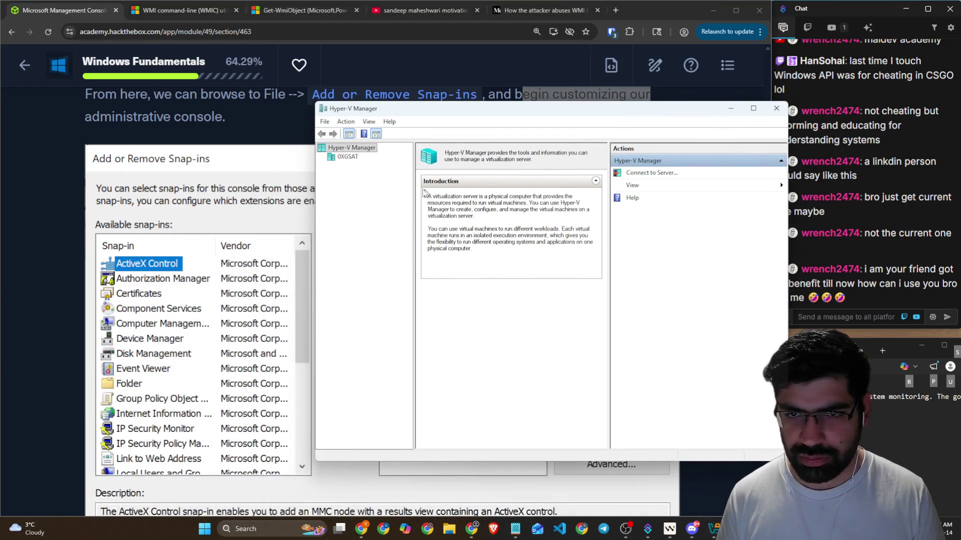
Step: Show server 0XGSAT's panes, open and cancel the console Options, and move the window lower
left_click(324, 122)
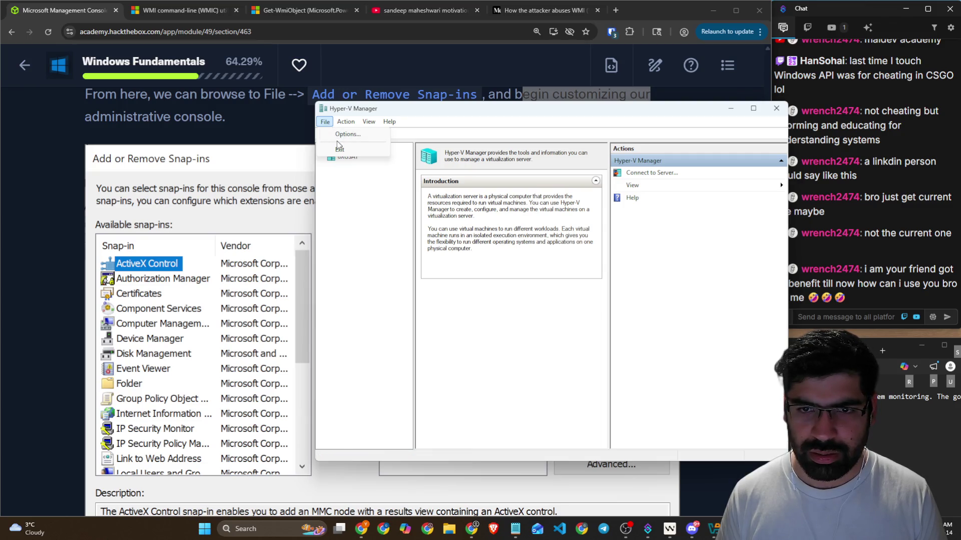
left_click(356, 158)
left_click(325, 123)
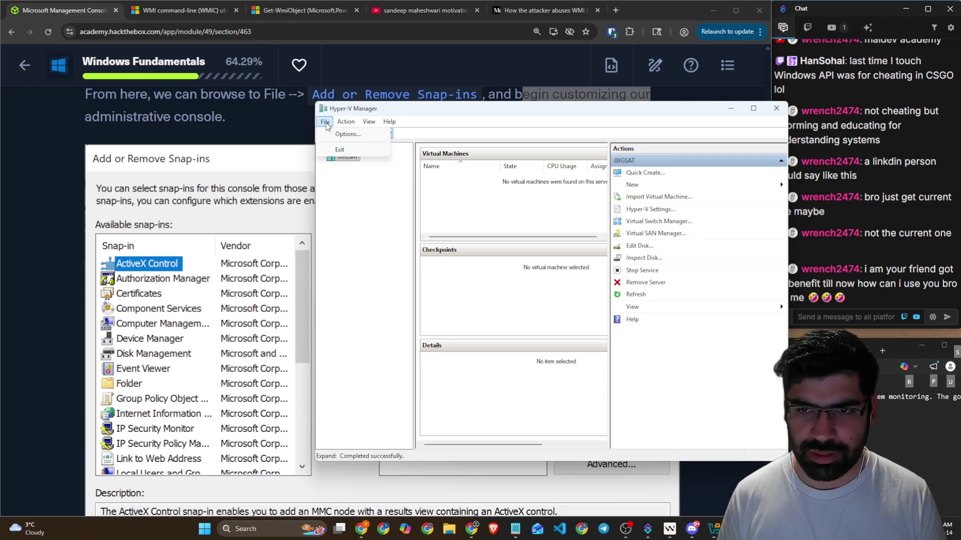
left_click(346, 134)
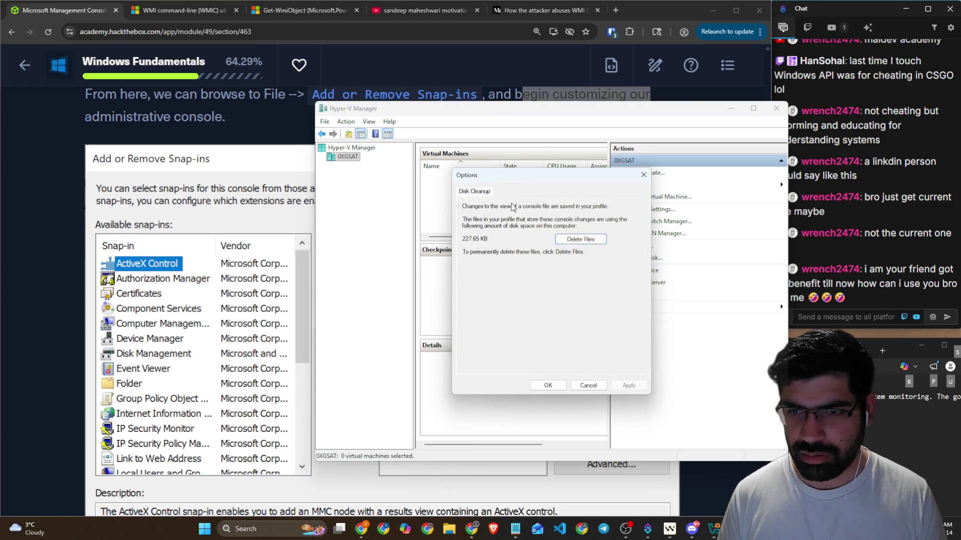
left_click(644, 175)
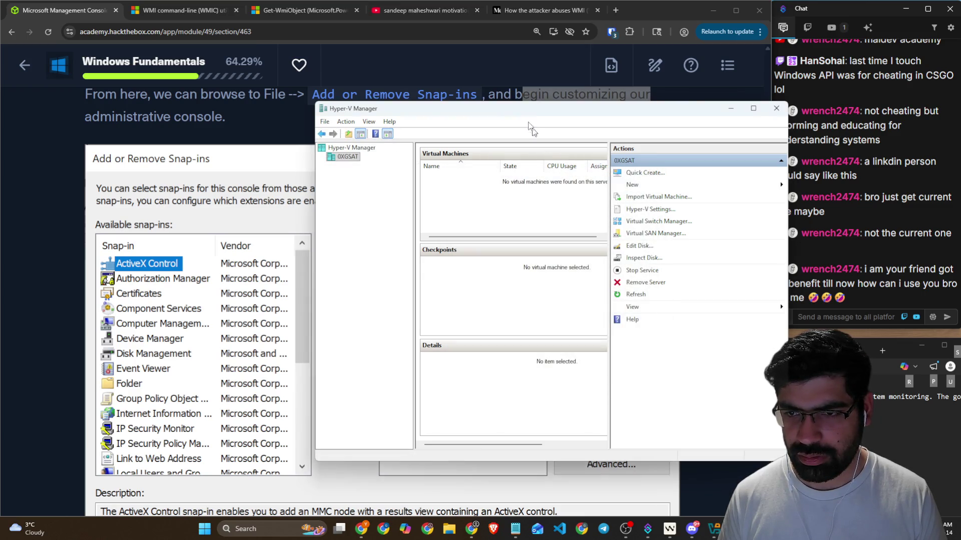
left_click_drag(530, 116, 521, 163)
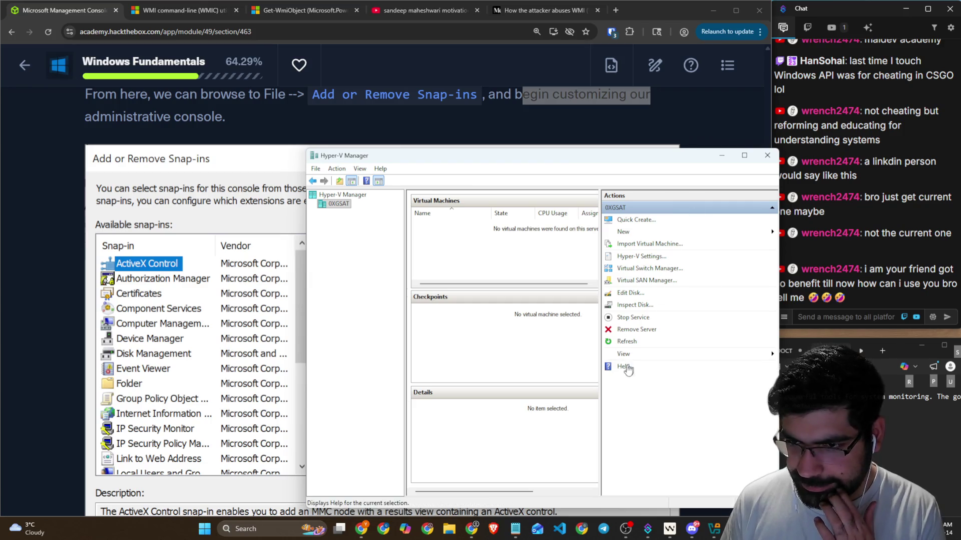
Step: View the Hyper-V Manager root introduction and File menu, then return to HTB Academy
left_click(330, 196)
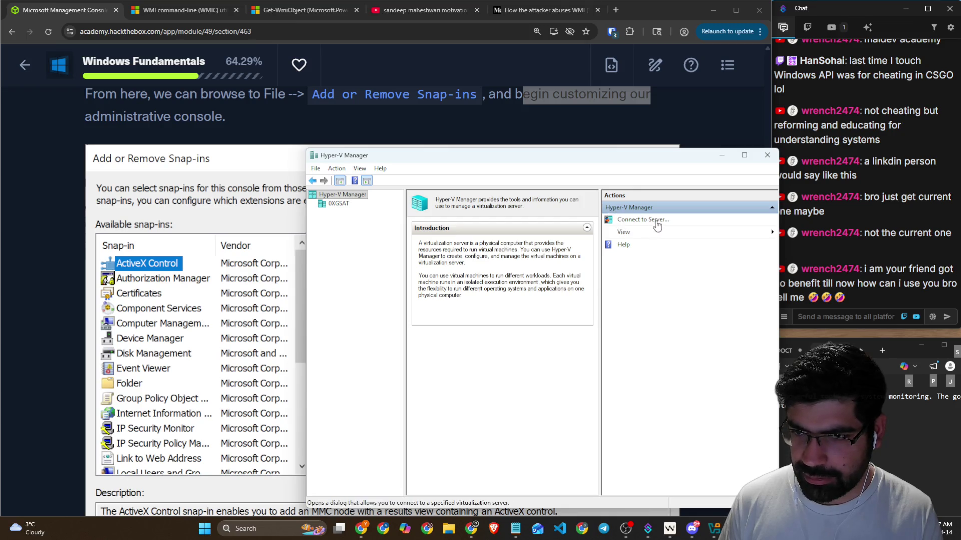
left_click(315, 181)
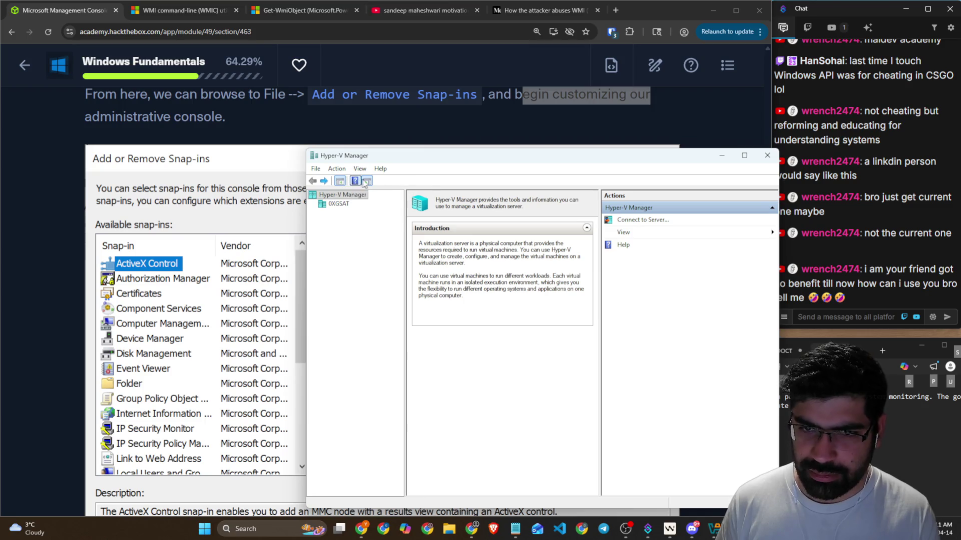
left_click(316, 169)
key("Escape")
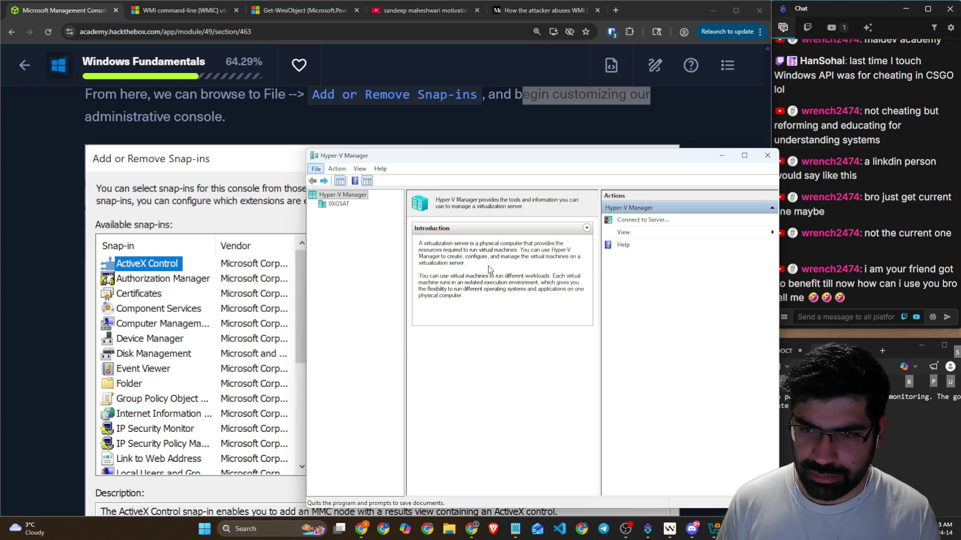
left_click(722, 155)
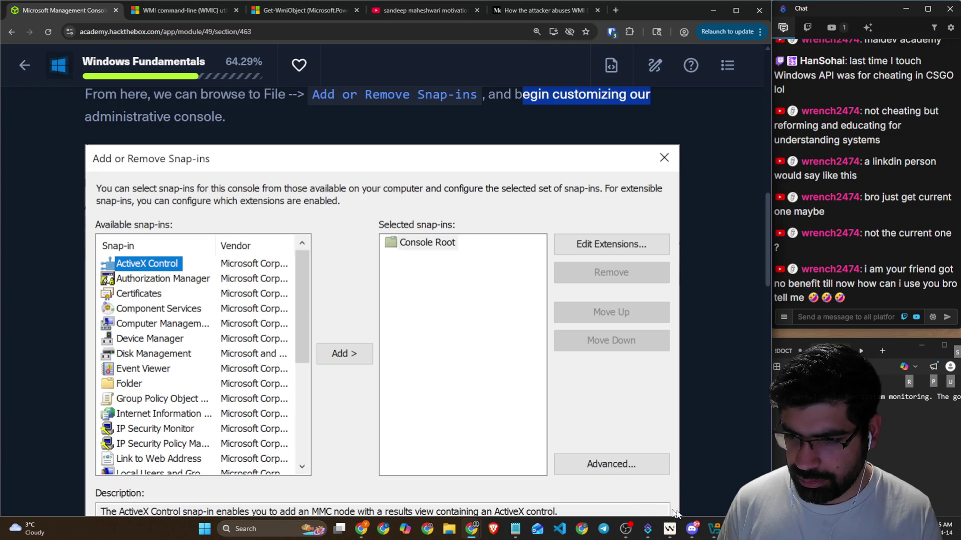
Step: Rerun the previous xfreerdp3 connection to the Windows lab machine in the Kali terminal
key("alt+Tab")
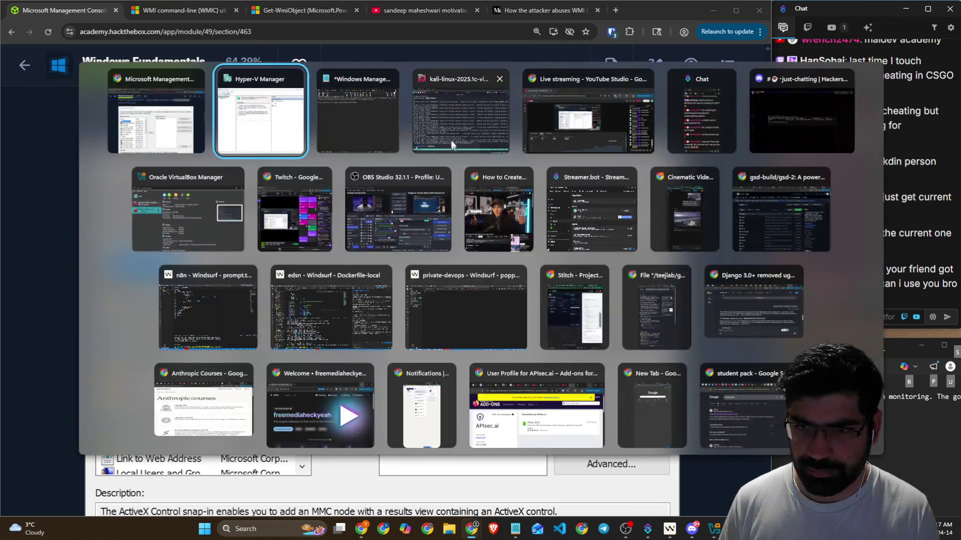
left_click(406, 124)
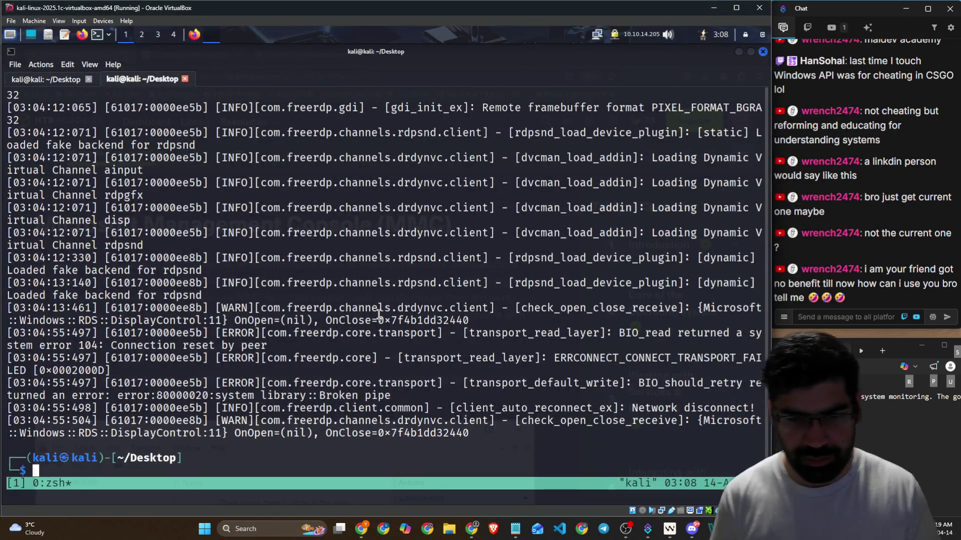
key("Up")
key("Return")
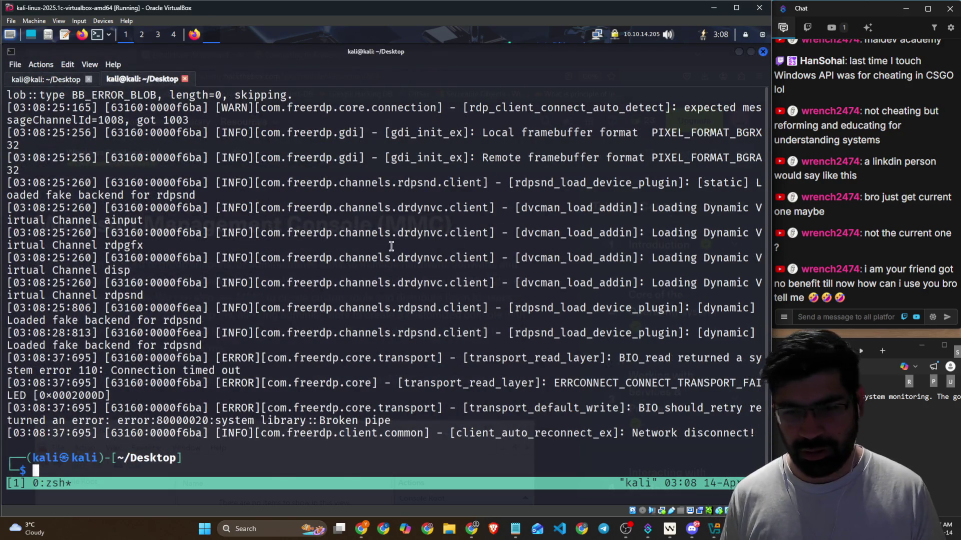
Step: In Firefox, highlight the HTB Academy sentence about Add or Remove Snap-ins
key("alt+Tab")
scroll(274, 307, "down", 6)
scroll(274, 307, "down", 4)
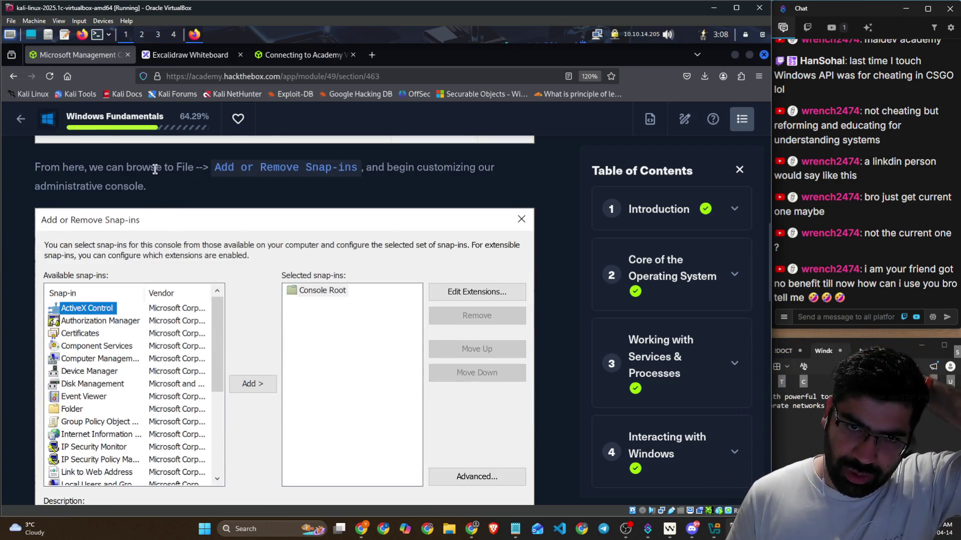
left_click_drag(155, 169, 490, 171)
Step: Read further, highlighting the paragraph on adding snap-ins and the phrase about managing another computer
scroll(150, 270, "down", 1)
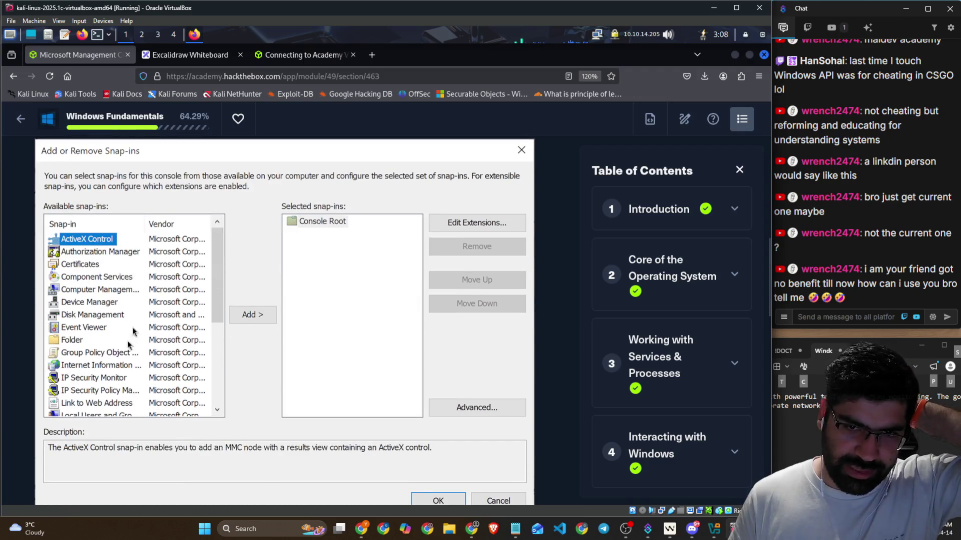
scroll(281, 269, "down", 3)
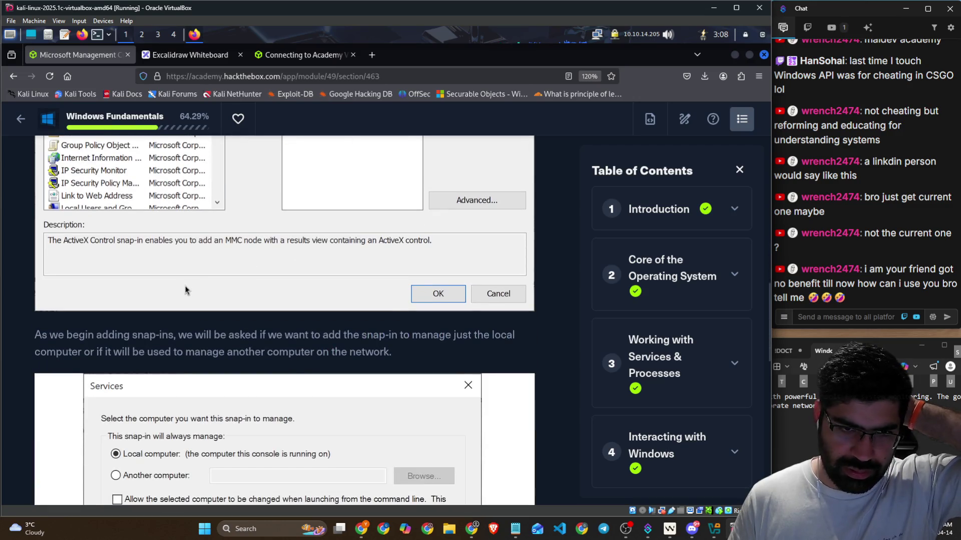
scroll(156, 296, "down", 1)
left_click_drag(38, 266, 439, 265)
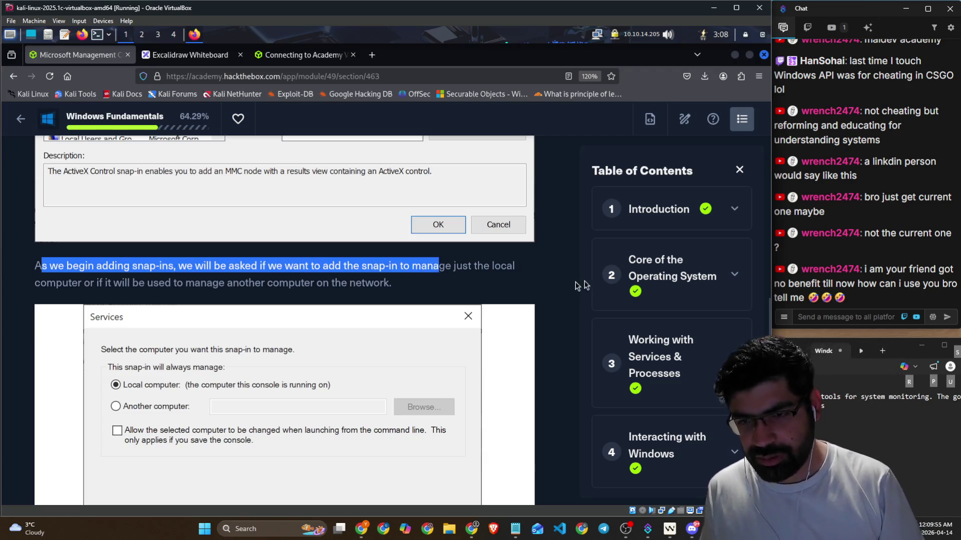
left_click_drag(580, 286, 524, 268)
left_click(136, 286)
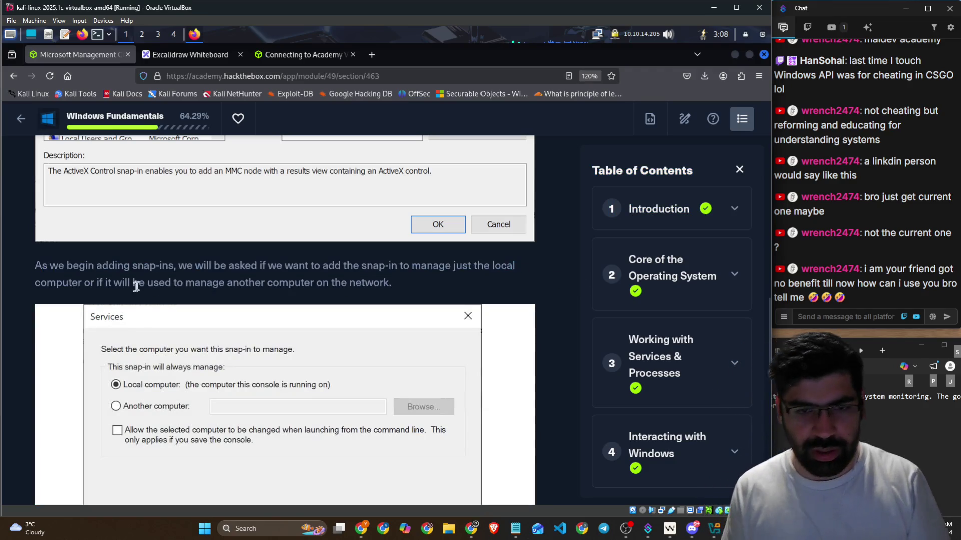
mouse_move(136, 287)
left_mouse_down()
mouse_move(242, 275)
mouse_move(389, 280)
left_mouse_up()
scroll(388, 286, "down", 3)
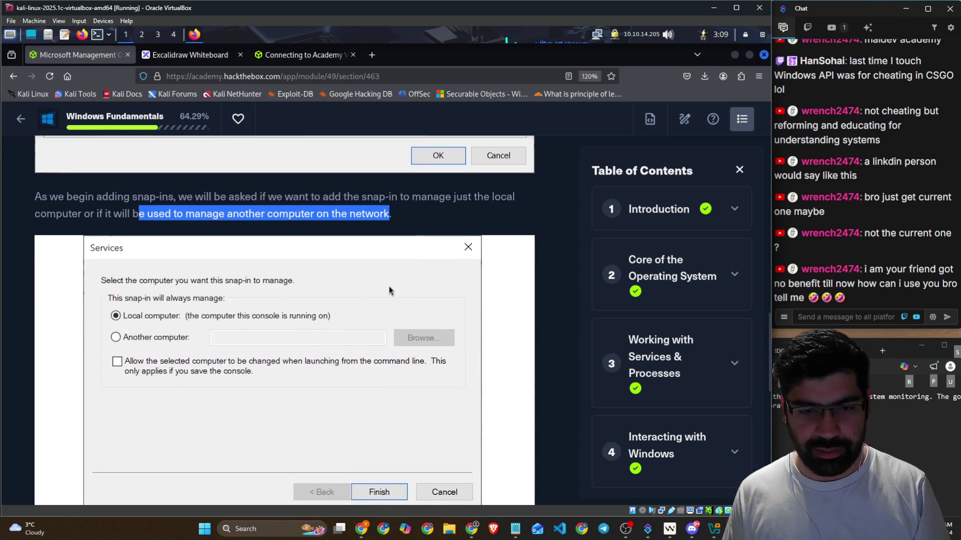
scroll(389, 290, "down", 5)
Step: Cycle through the open windows to bring Hyper-V Manager to the front
key("alt+Tab")
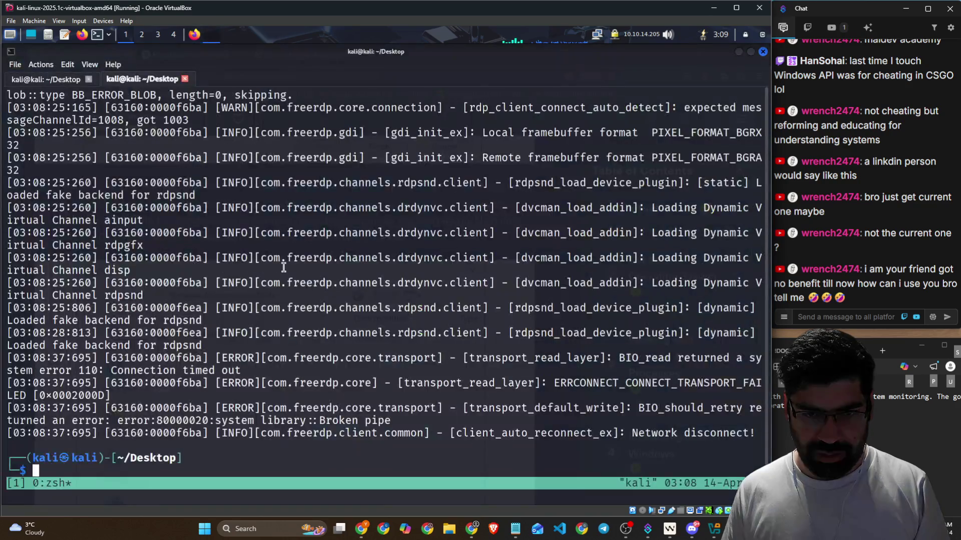
key("alt+Tab")
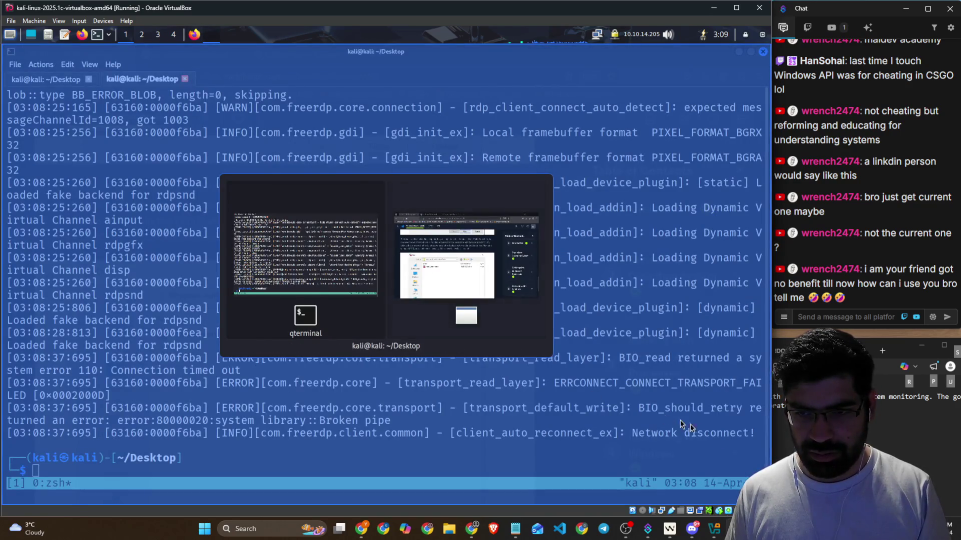
key("alt+Tab")
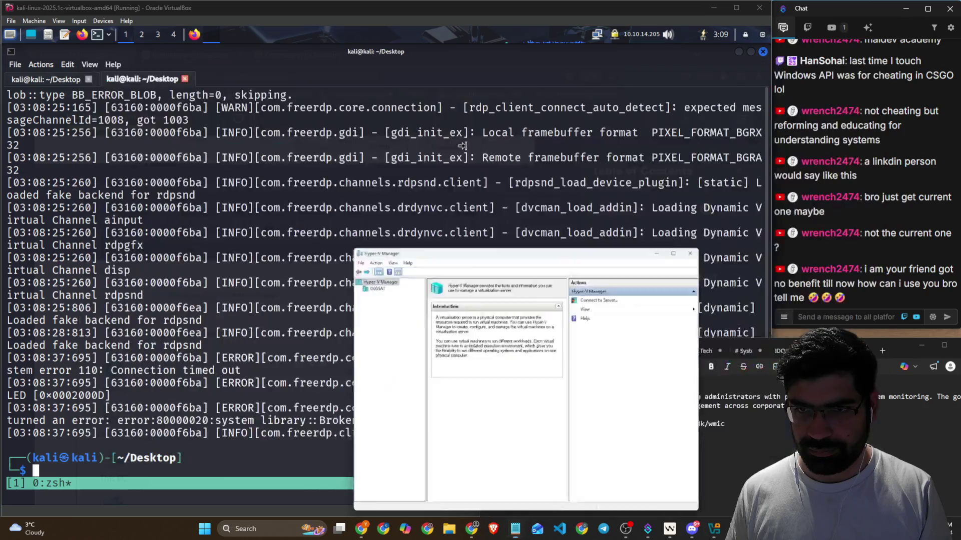
key("alt+Tab")
key("Tab")
key("Tab")
key("alt+Tab")
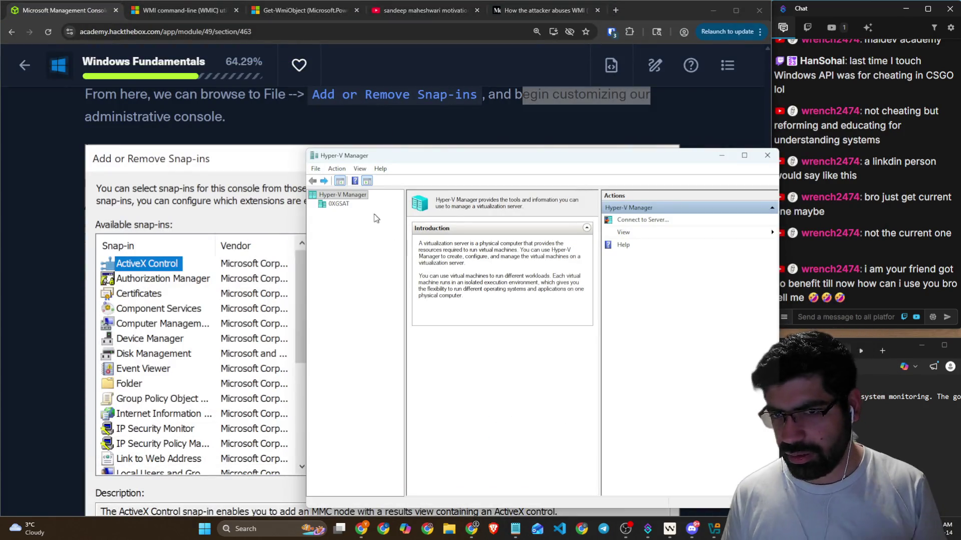
Step: Open and cancel File > Options and Connect to Server with Local computer chosen, then open and close View
left_click(315, 169)
left_click(339, 181)
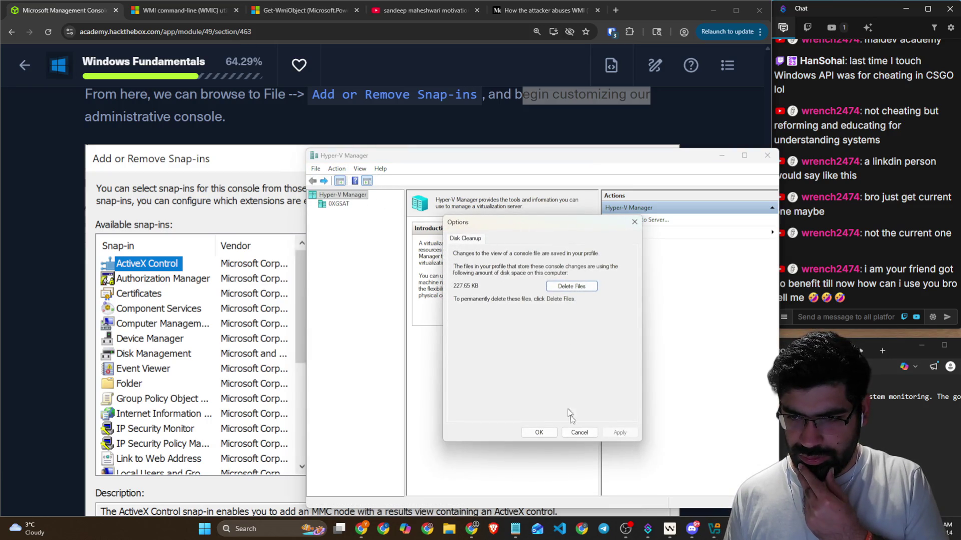
left_click(579, 432)
left_click(637, 221)
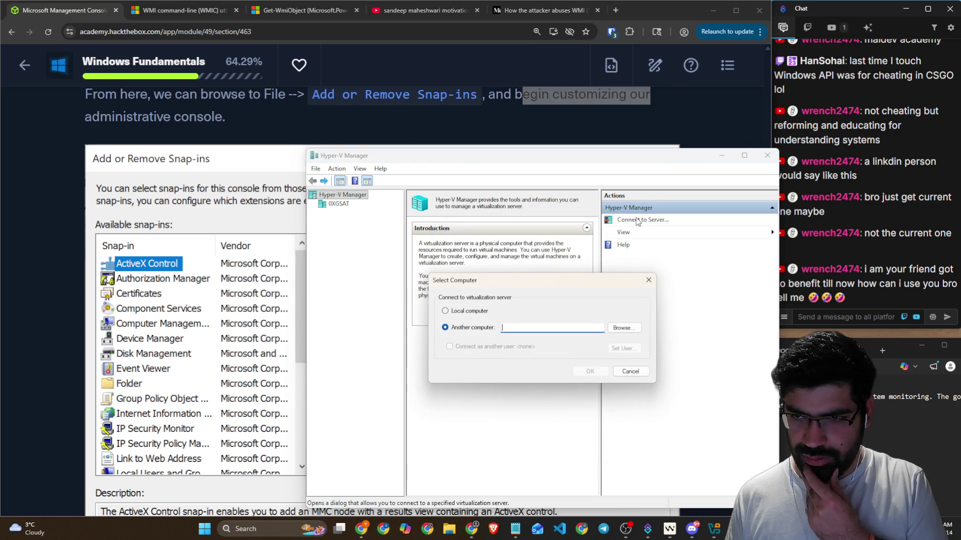
left_click(473, 311)
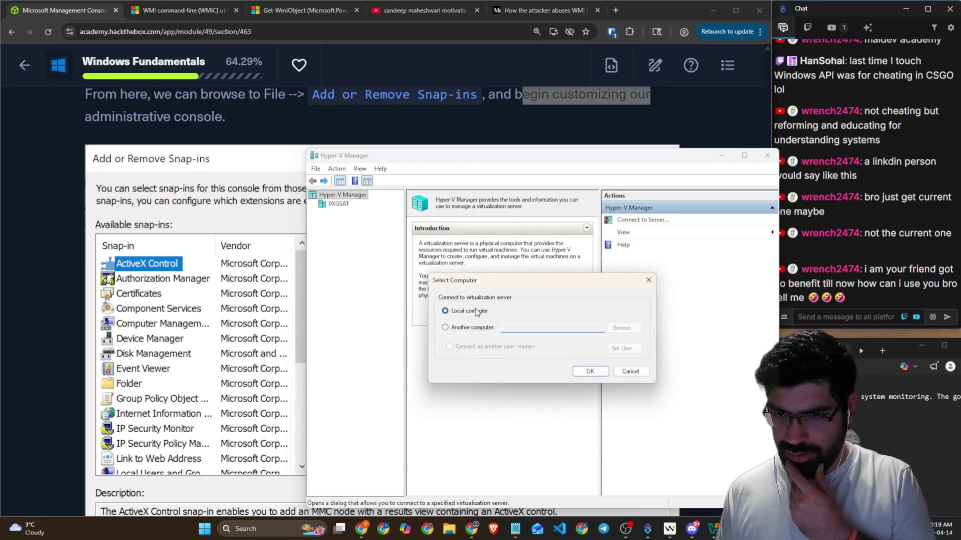
left_click(648, 280)
left_click(642, 235)
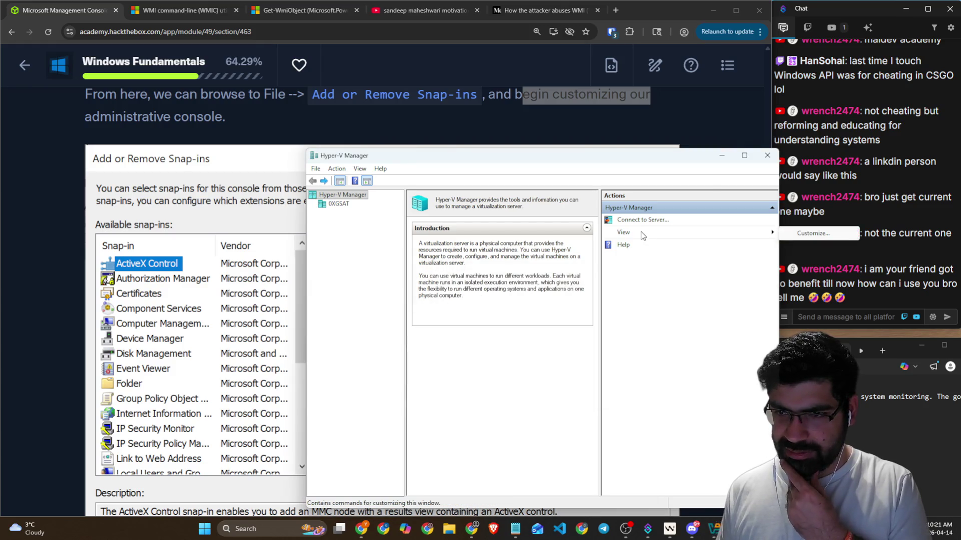
left_click(636, 296)
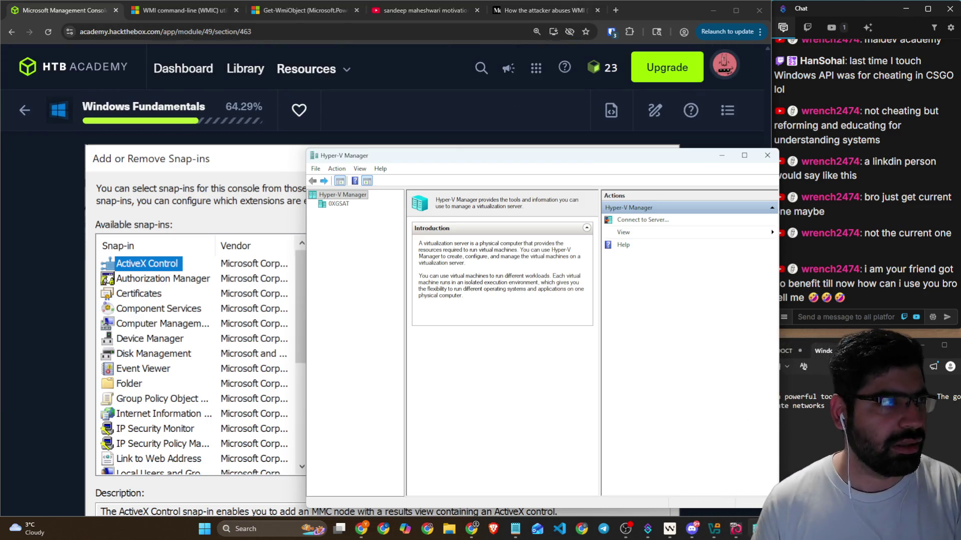
scroll(381, 250, "down", 1)
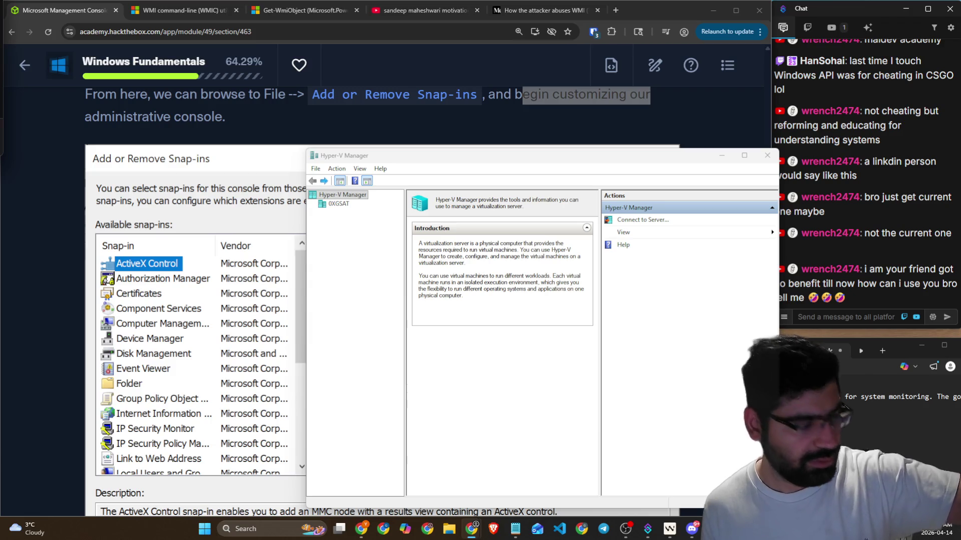
left_click(850, 317)
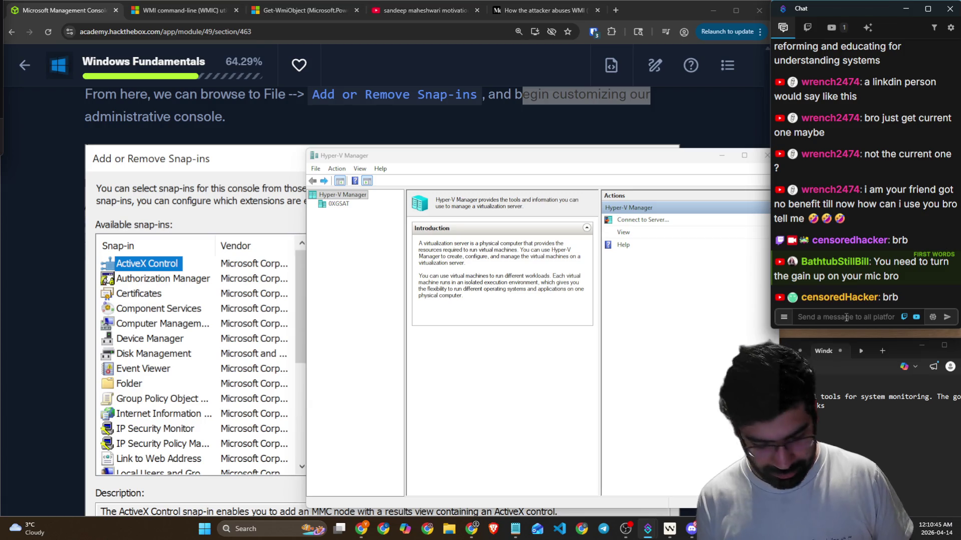
left_click(846, 317)
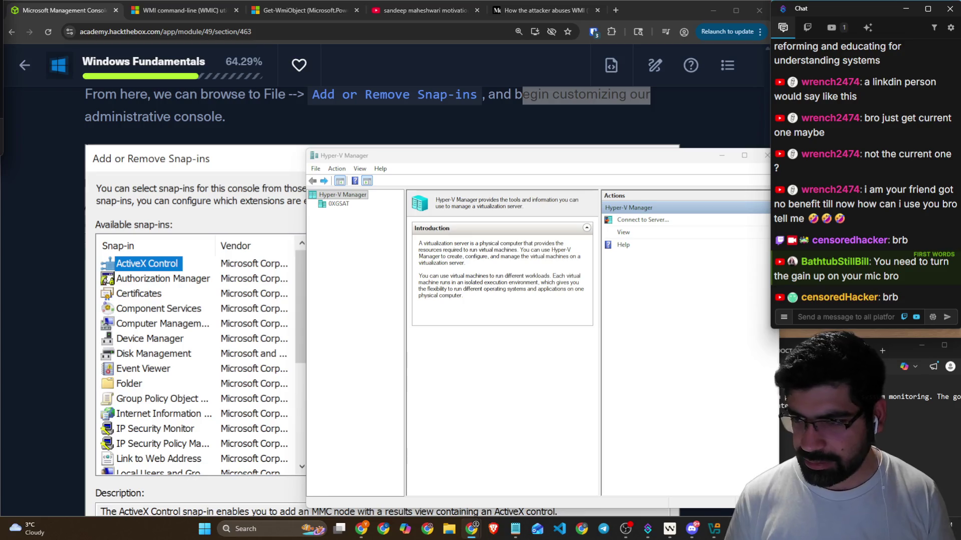
left_click(625, 529)
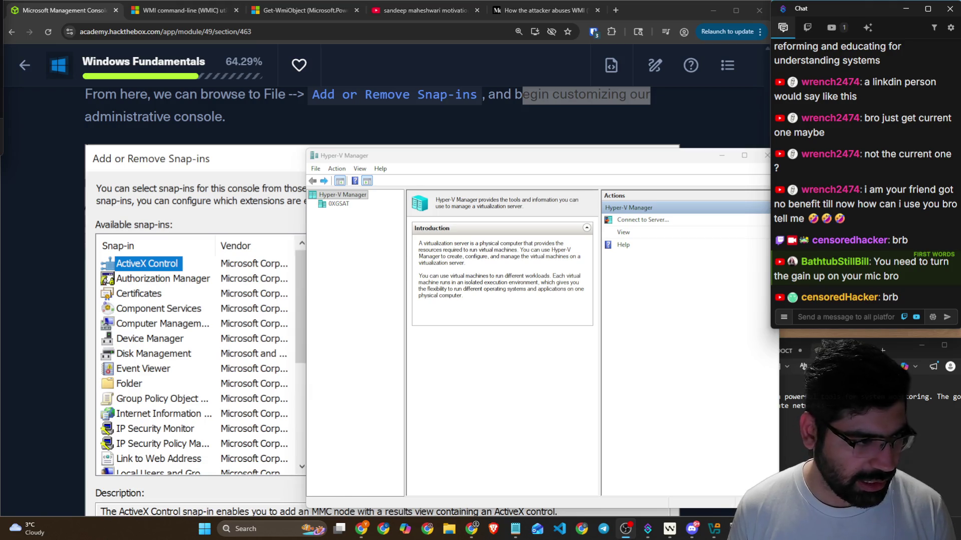
left_click_drag(0, 118, 0, 107)
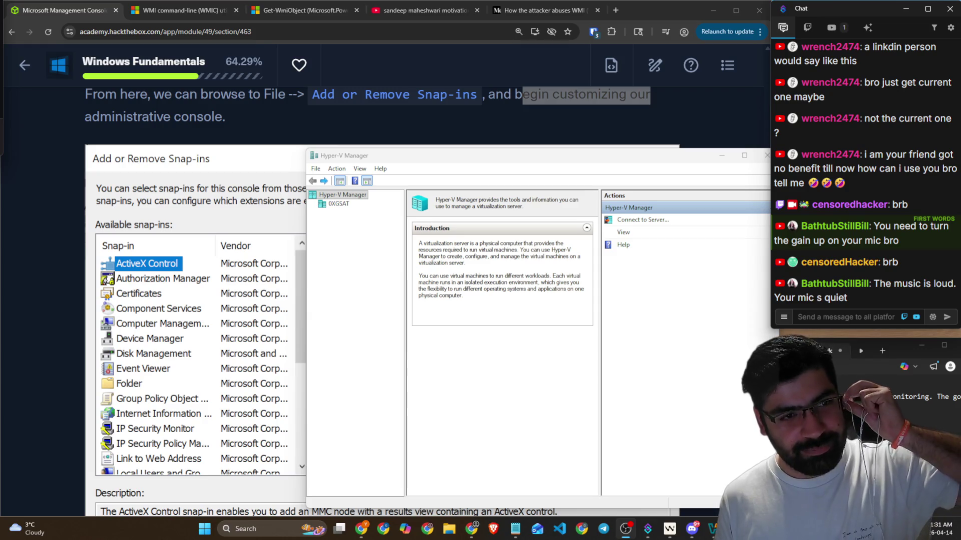
key("alt+Tab")
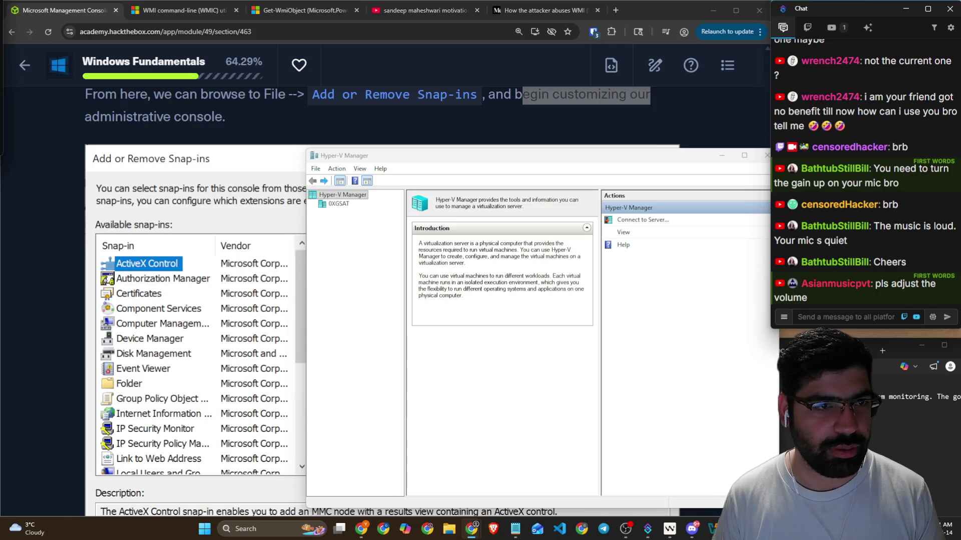
Step: Drag Hyper-V Manager behind the browser and scroll to the MMC intro's blank Console1 screenshot
left_click(872, 321)
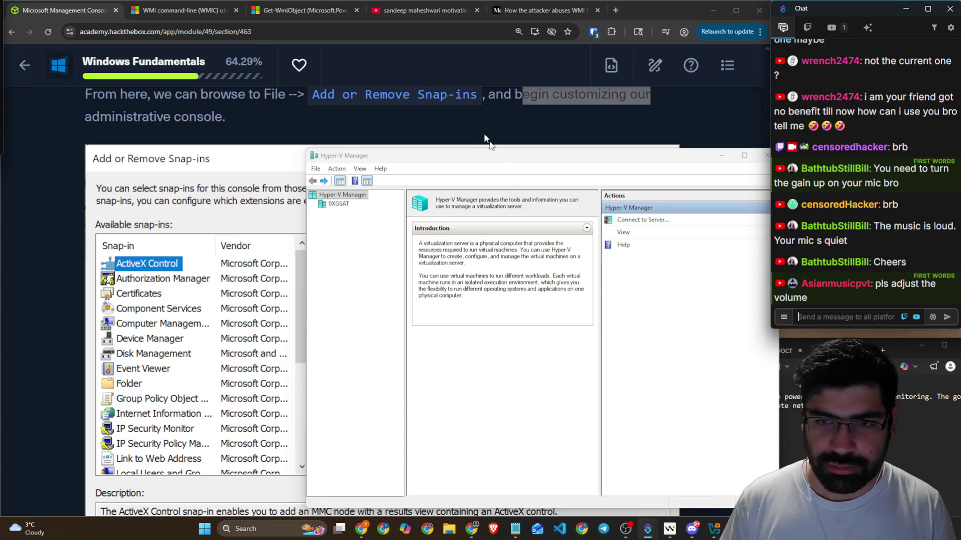
mouse_move(441, 156)
left_mouse_down()
mouse_move(488, 130)
mouse_move(403, 124)
mouse_move(515, 125)
mouse_move(532, 211)
mouse_move(531, 184)
left_mouse_up()
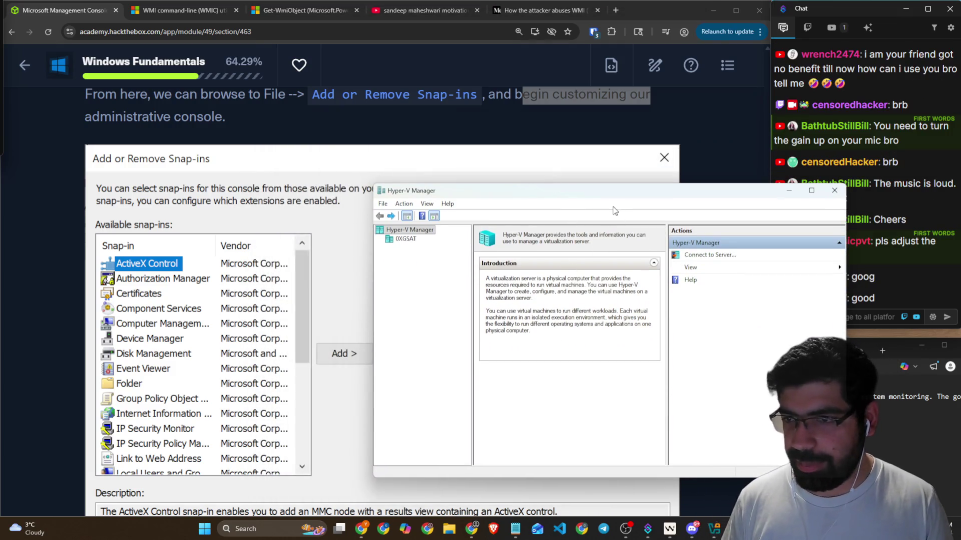
mouse_move(614, 190)
left_mouse_down()
mouse_move(559, 414)
mouse_move(611, 380)
mouse_move(624, 326)
left_mouse_up()
left_click(339, 182)
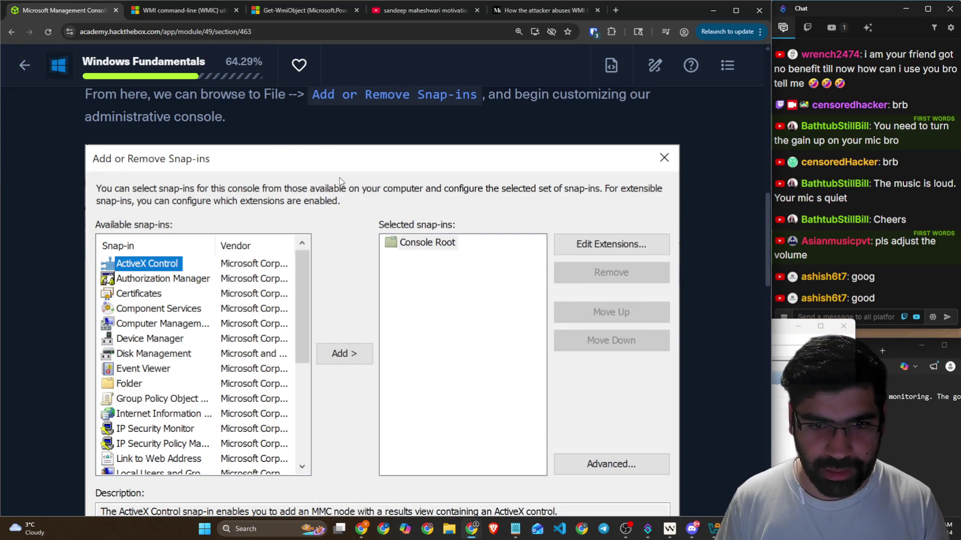
scroll(325, 190, "down", 7)
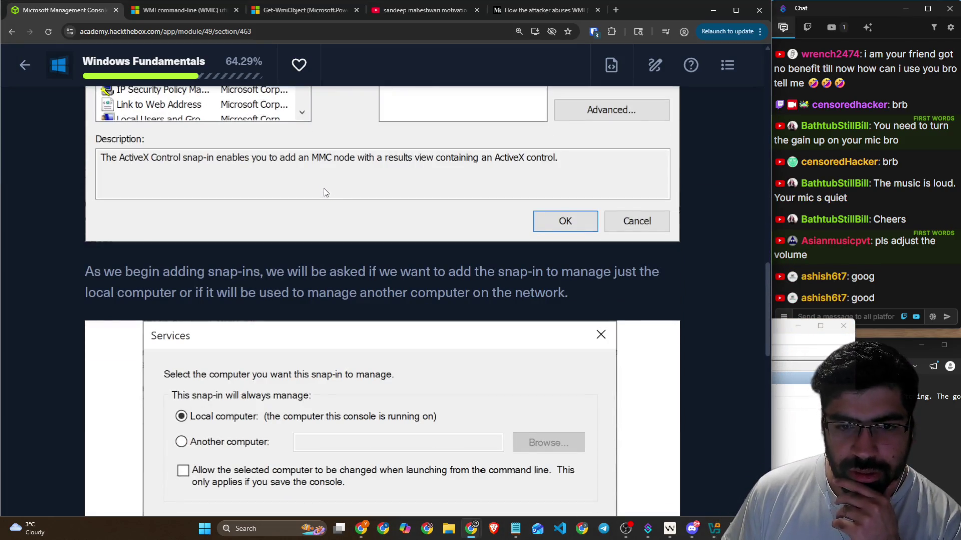
scroll(323, 188, "down", 1)
scroll(323, 193, "down", 2)
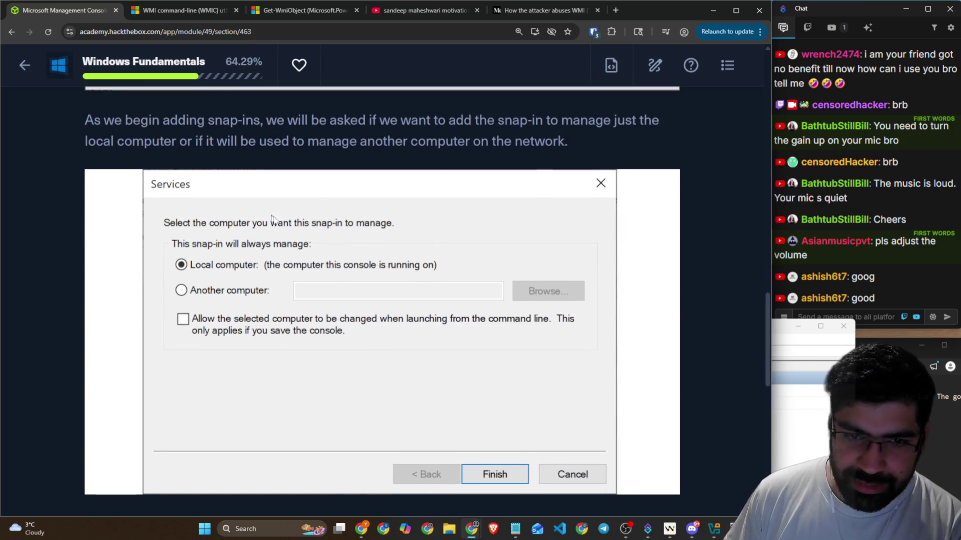
scroll(272, 215, "up", 14)
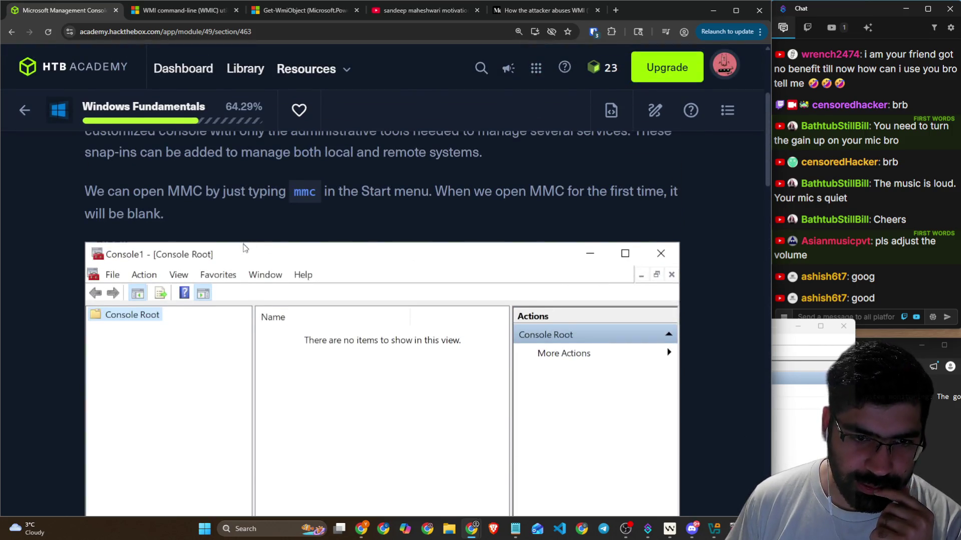
scroll(245, 249, "down", 2)
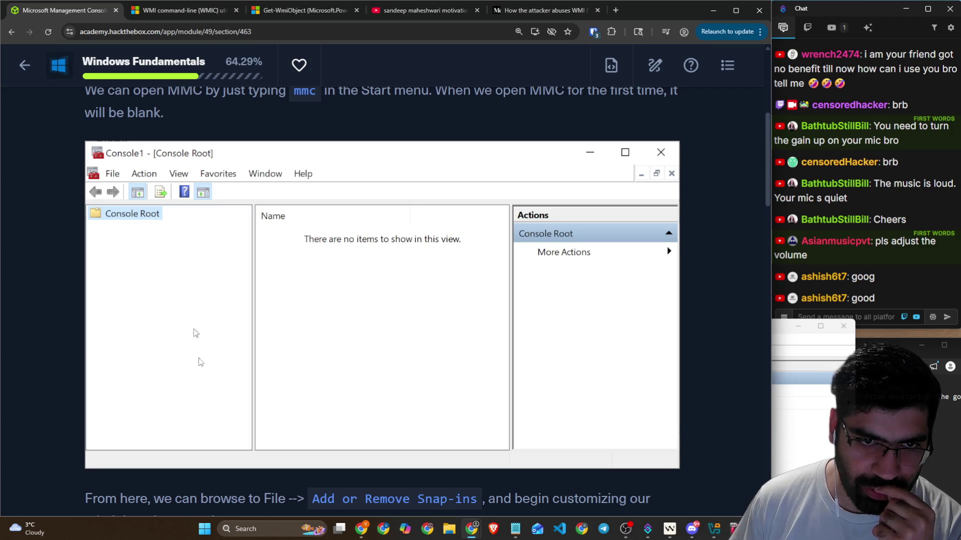
Step: Search Windows for 'mmc' and open the best match, Hyper-V Manager
left_click(274, 535)
type("mmc")
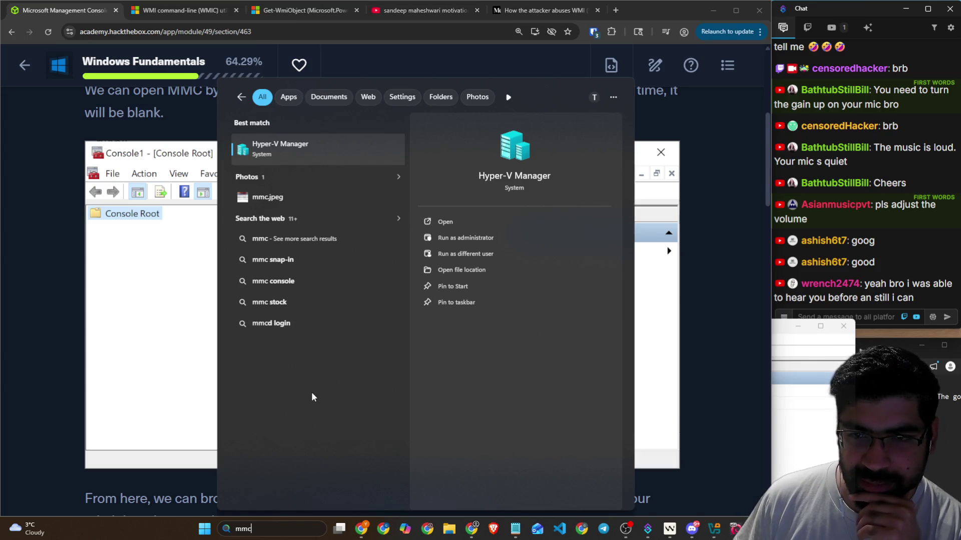
scroll(150, 350, "up", 6)
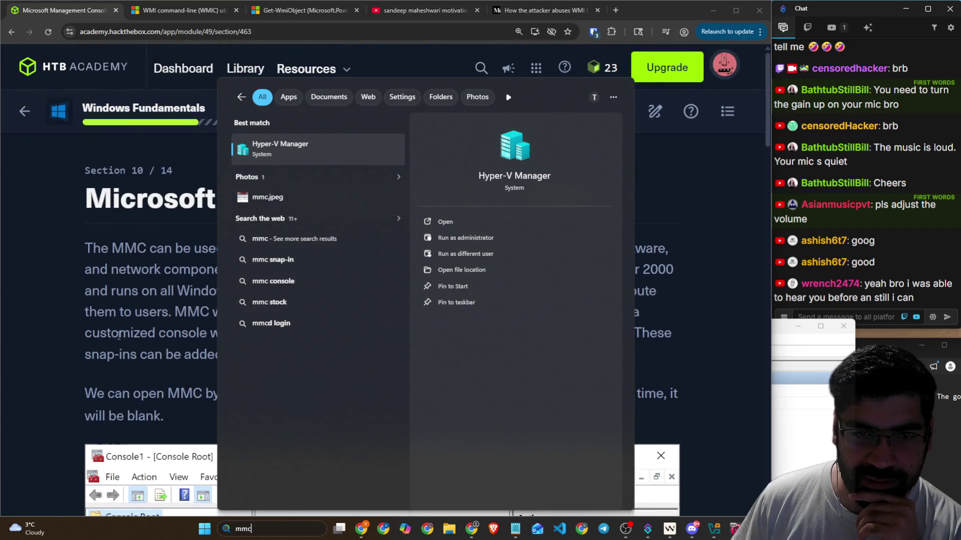
scroll(151, 350, "down", 3)
scroll(150, 300, "down", 1)
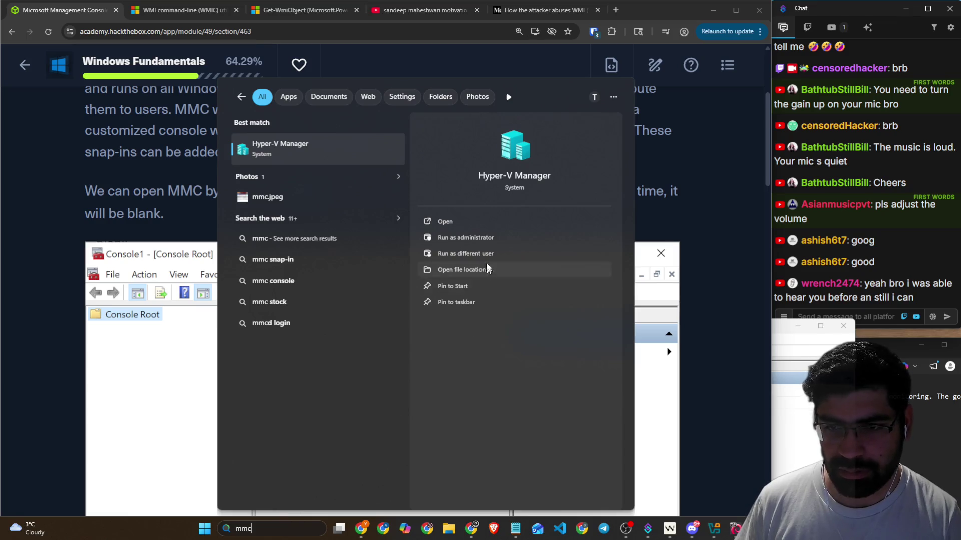
key("Escape")
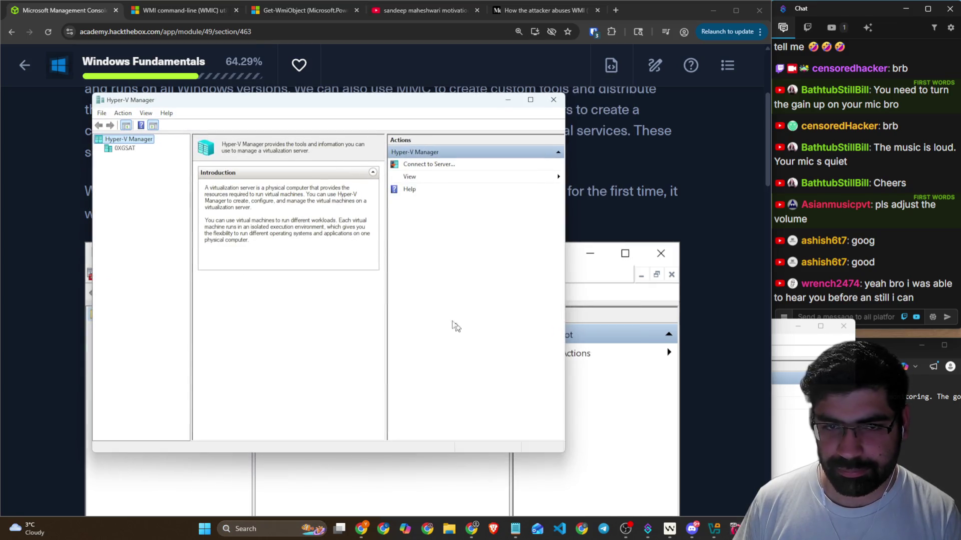
Step: Choose Local computer in Connect to Server, cancel without connecting, and close Hyper-V Manager
left_click(420, 164)
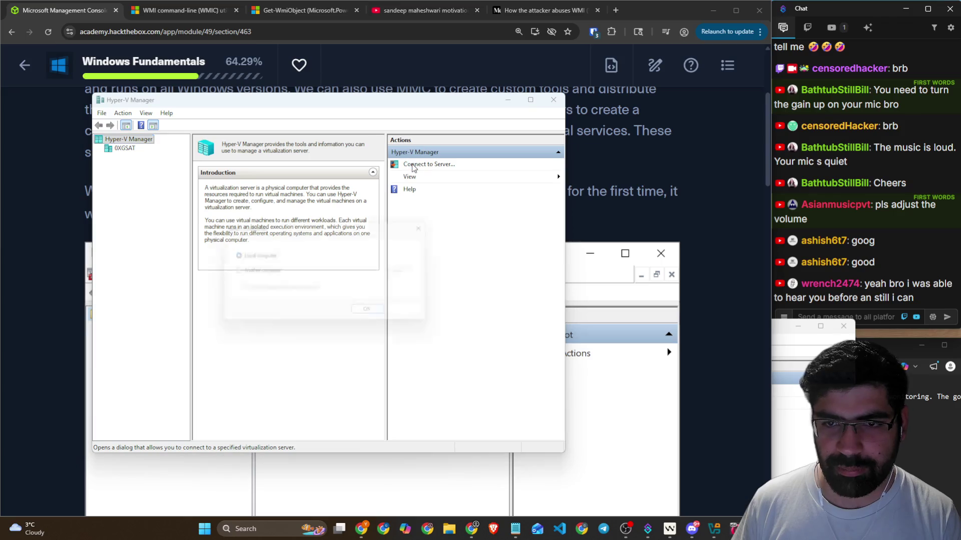
left_click(263, 255)
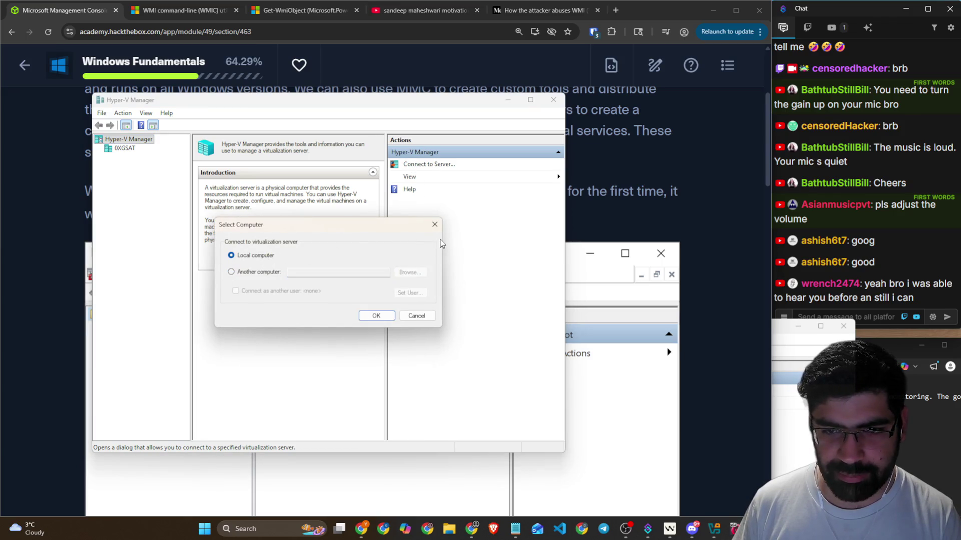
left_click(434, 225)
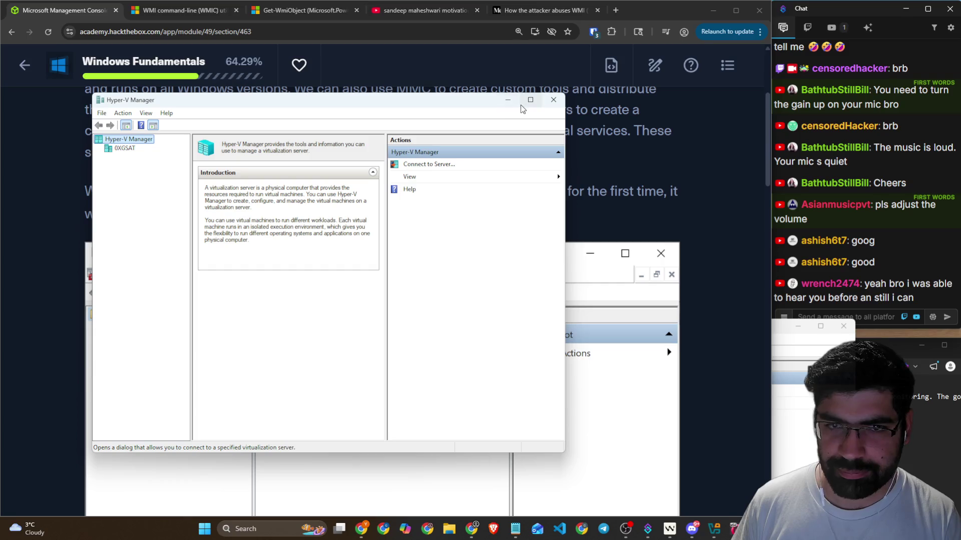
left_click(553, 100)
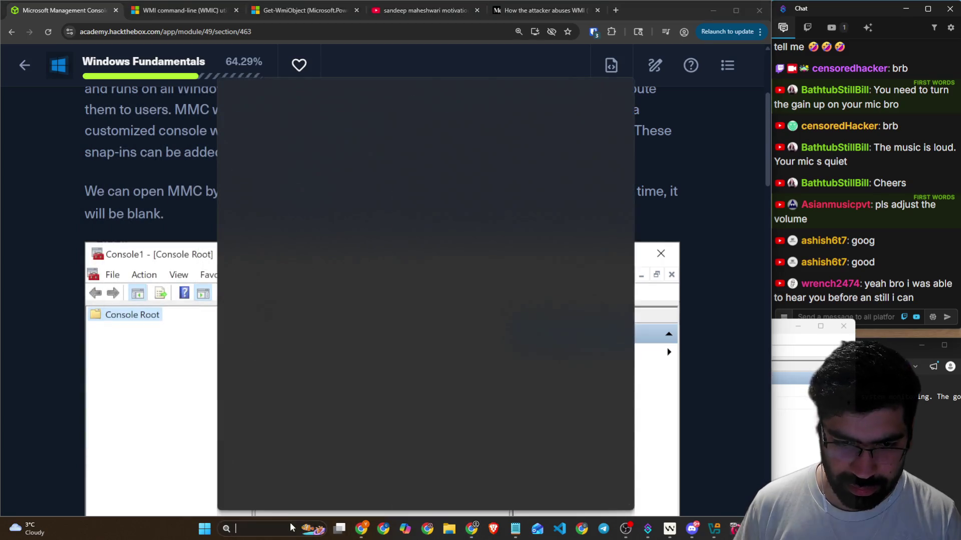
Step: Open the Run dialog through Windows search for 'run'
left_click(285, 523)
type("win")
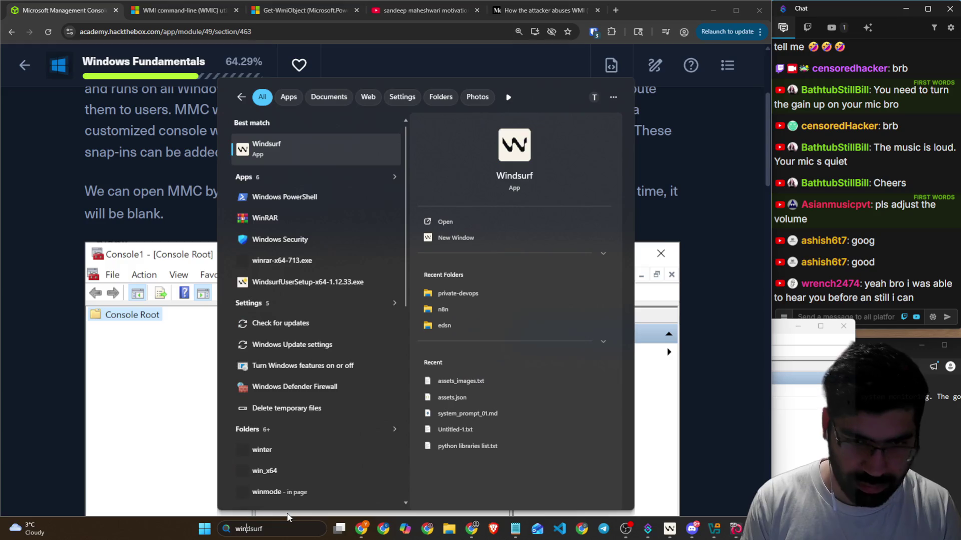
key("BackSpace")
key("BackSpace")
key("BackSpace")
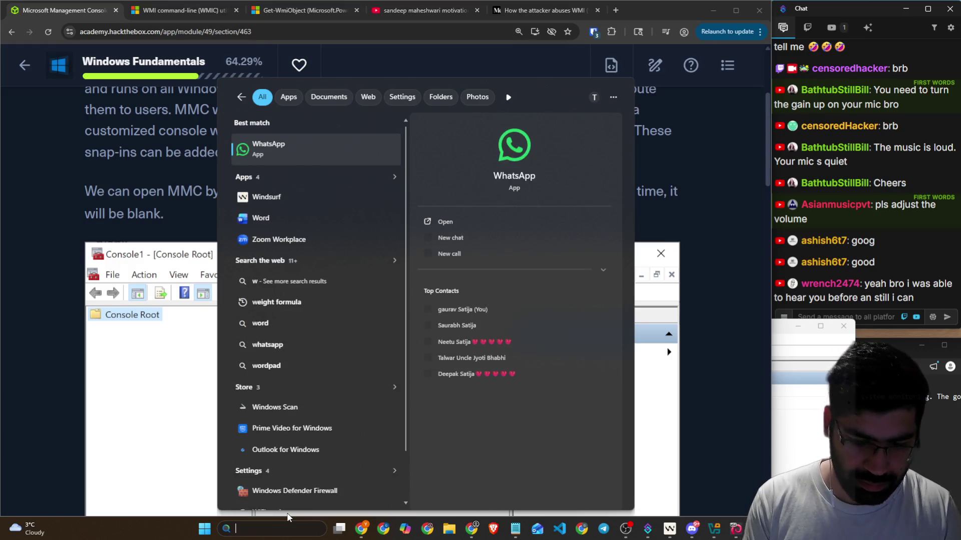
type("run")
key("Return")
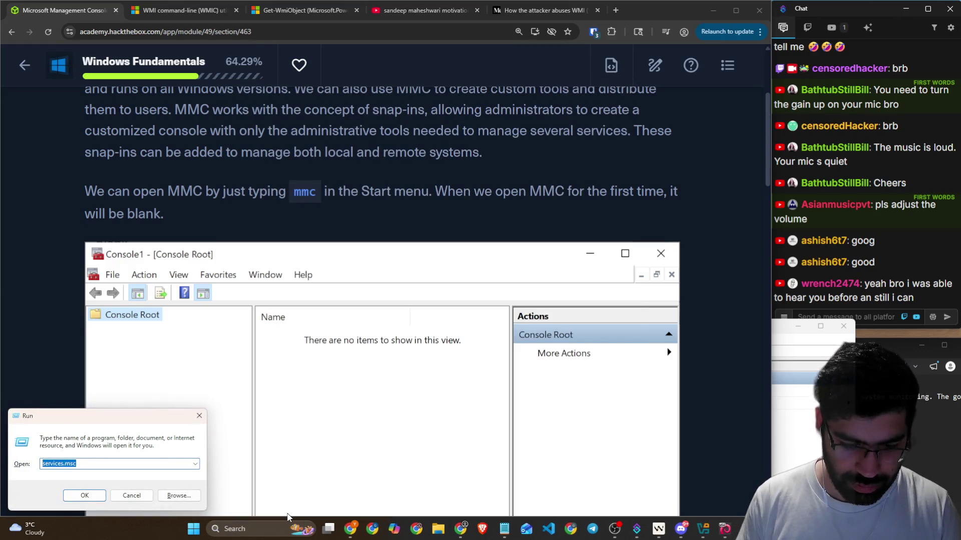
Step: Try running services.mmmc and then services.mmc, dismiss both cannot-find errors, and clear the field
key("End")
key("BackSpace")
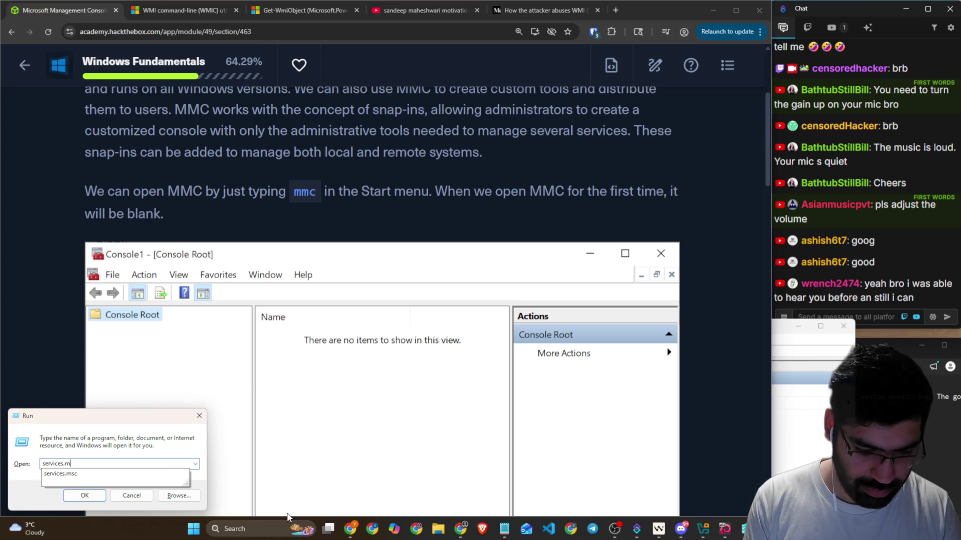
type("m")
type("c")
key("Return")
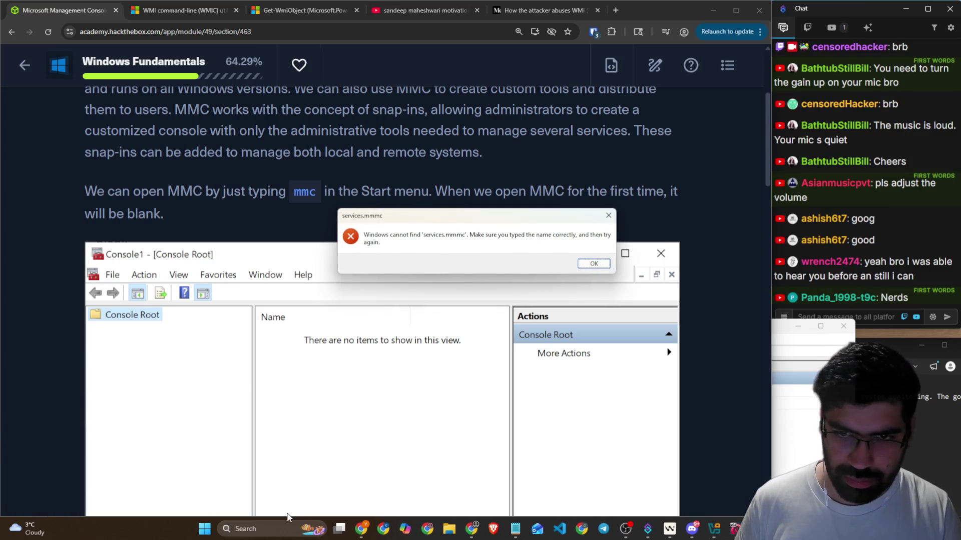
key("Return")
key("End")
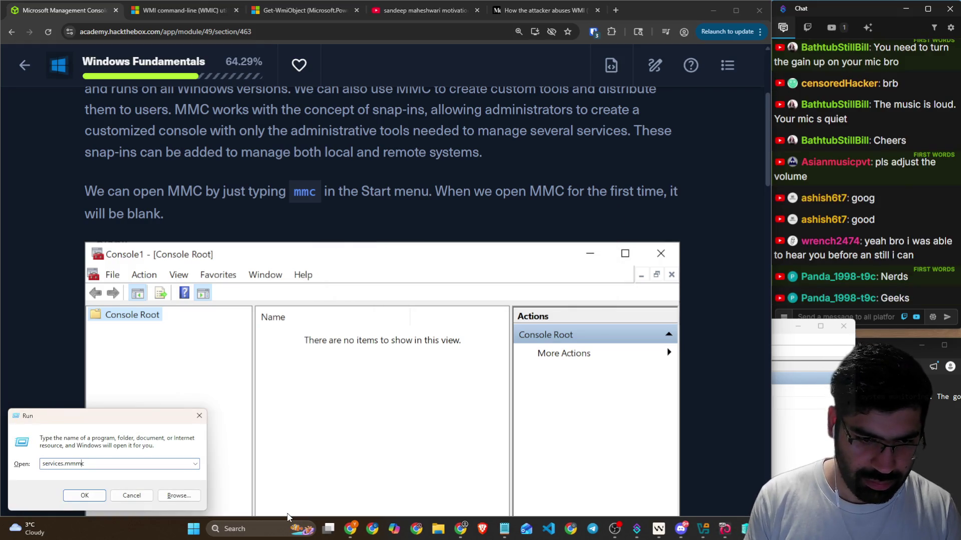
key("Left")
key("BackSpace")
key("Return")
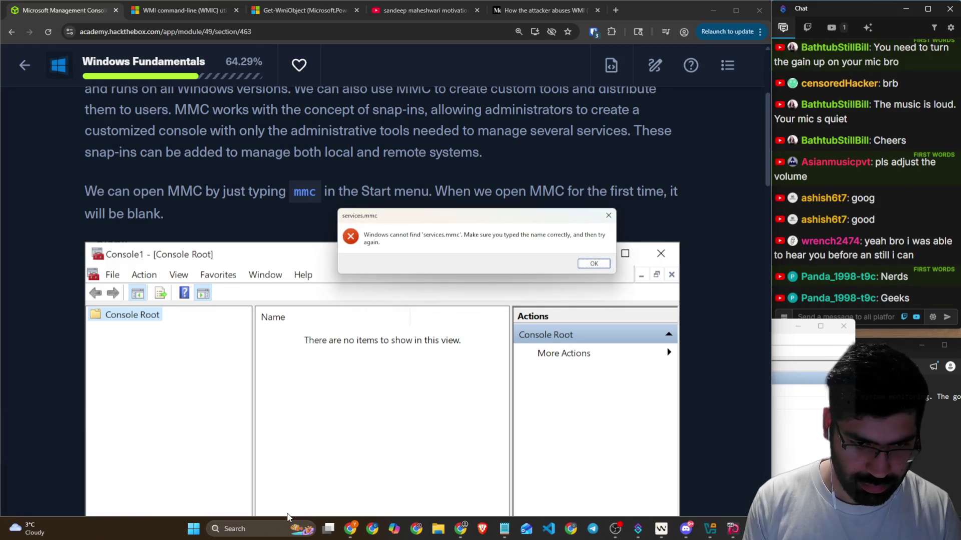
key("Return")
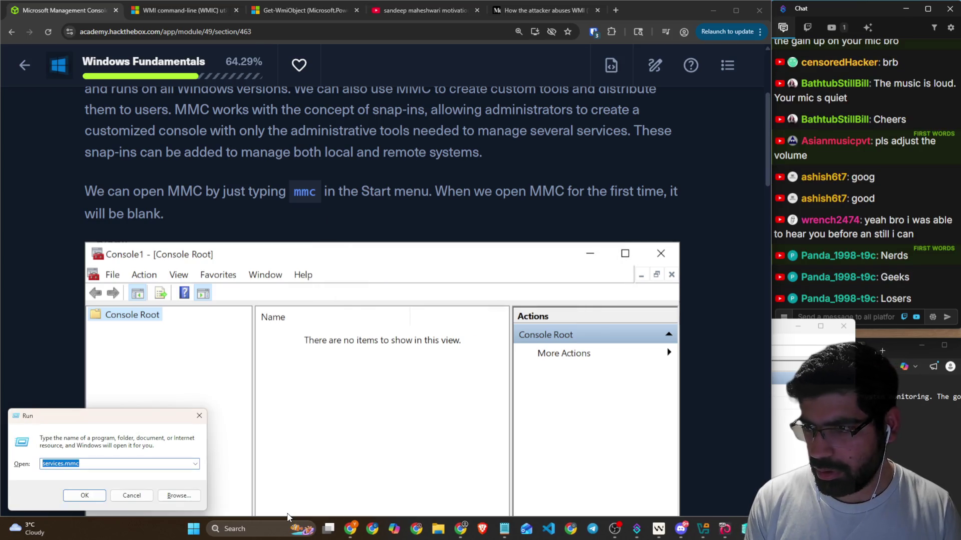
key("BackSpace")
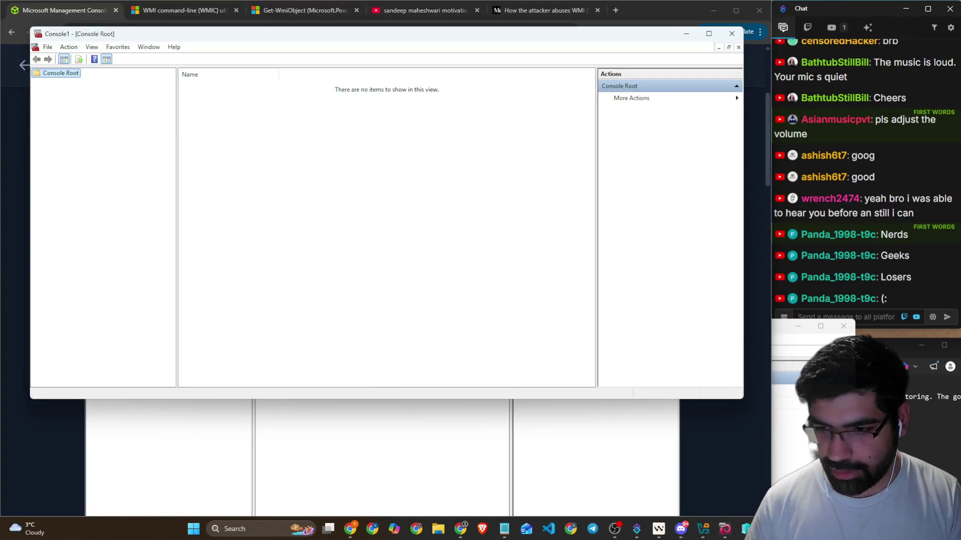
Step: Narrow the empty Console1 window, move it up, and scroll the page to the Add or Remove Snap-ins image
key("alt+Tab")
left_click(843, 326)
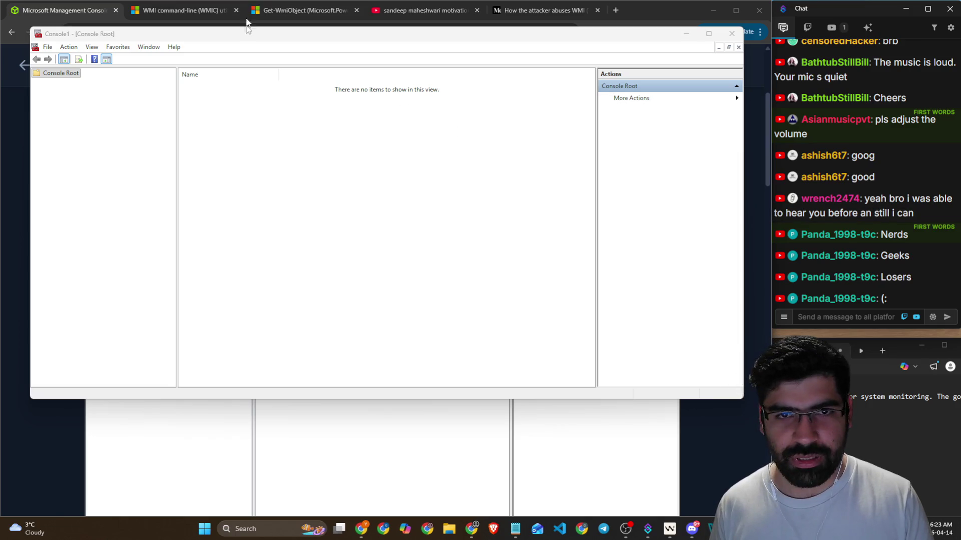
mouse_move(249, 34)
left_mouse_down()
mouse_move(268, 71)
mouse_move(283, 162)
left_mouse_up()
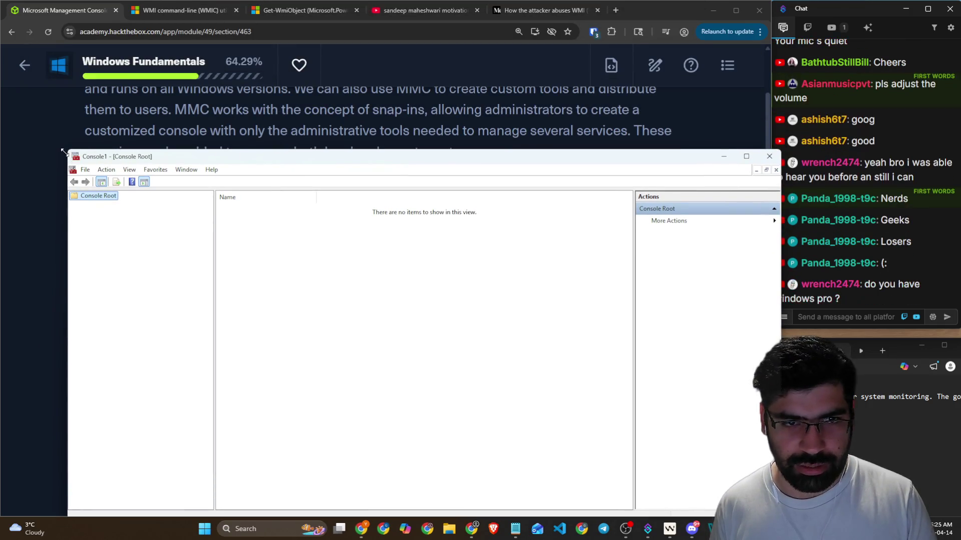
mouse_move(64, 154)
left_mouse_down()
mouse_move(145, 159)
mouse_move(302, 220)
mouse_move(295, 261)
mouse_move(284, 272)
left_mouse_up()
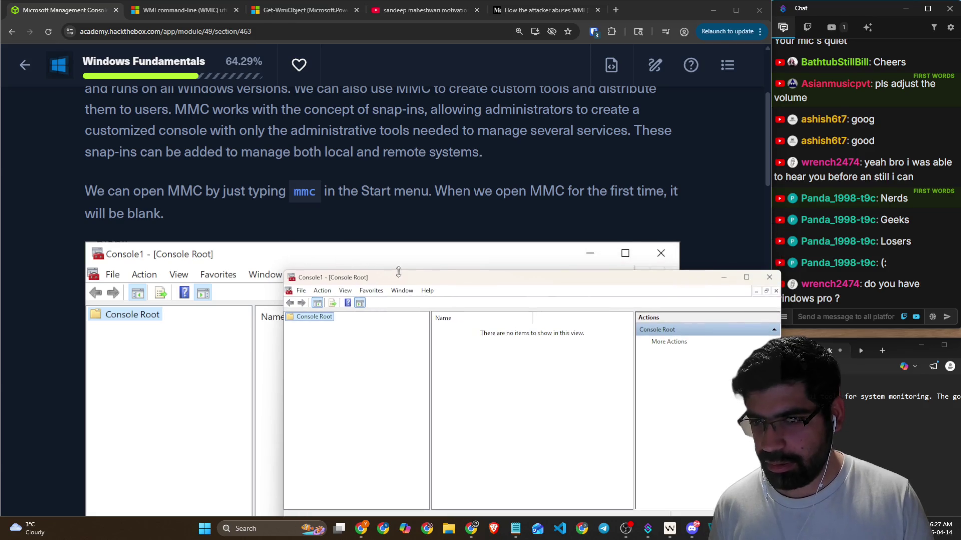
mouse_move(408, 277)
left_mouse_down()
mouse_move(409, 134)
mouse_move(362, 126)
left_mouse_up()
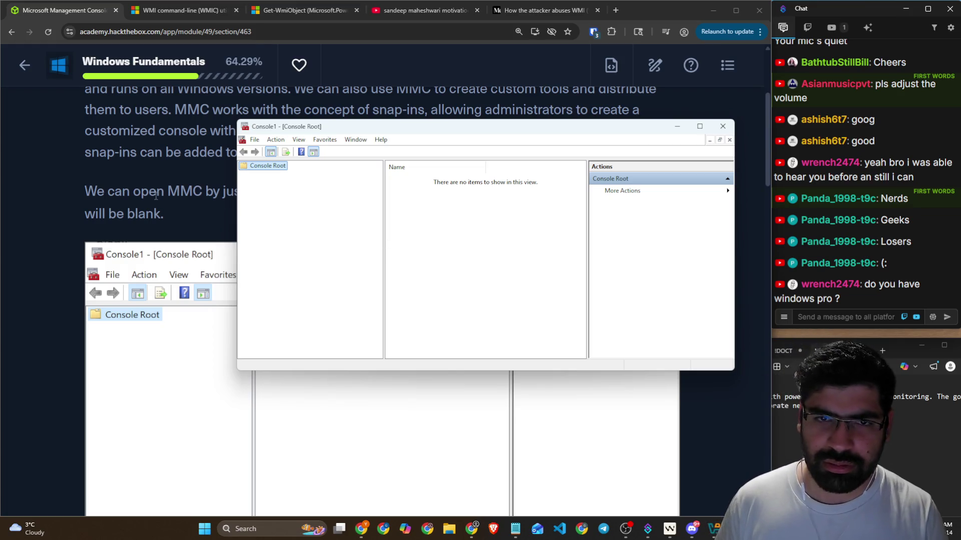
scroll(151, 198, "down", 3)
scroll(150, 198, "down", 2)
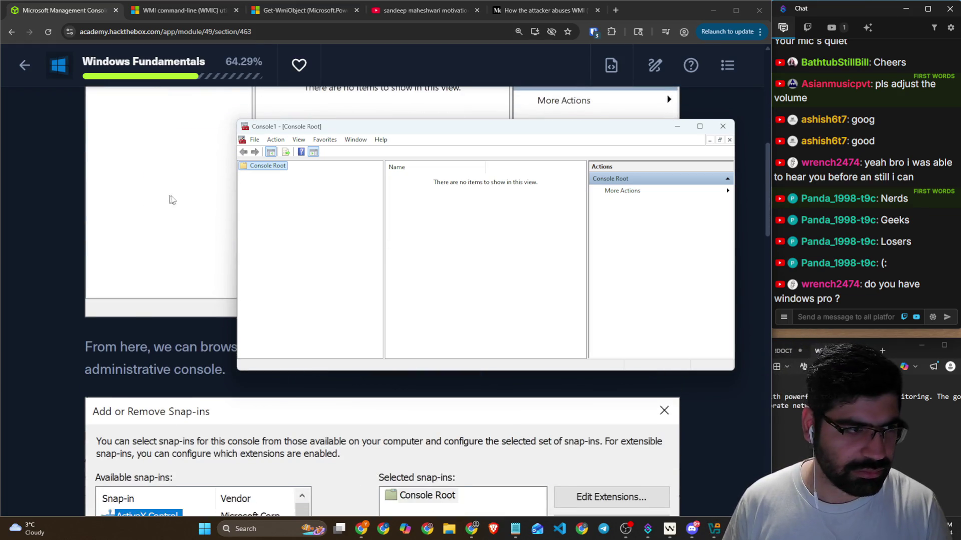
scroll(170, 194, "down", 3)
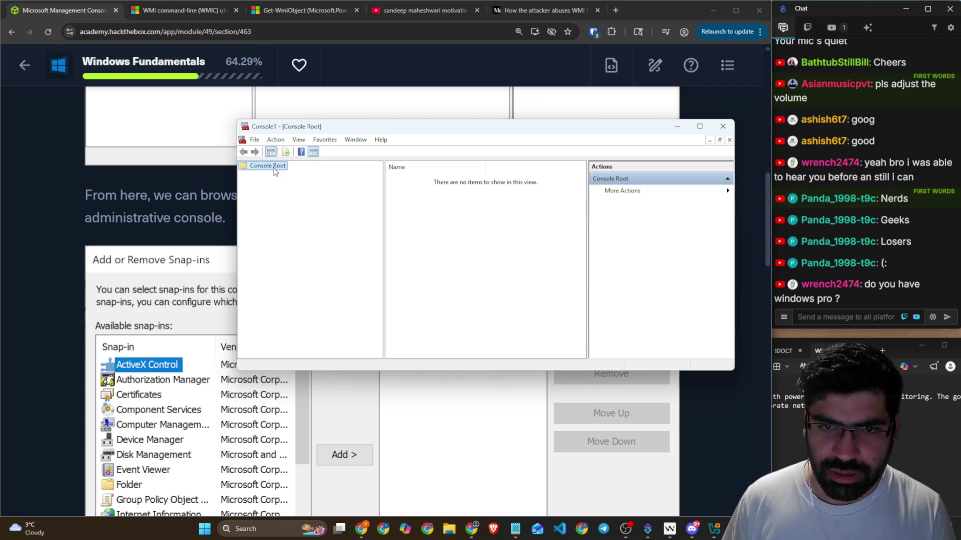
Step: Open File > Add/Remove Snap-in, widen the Snap-in column, and scroll the Available snap-ins list
left_click(253, 140)
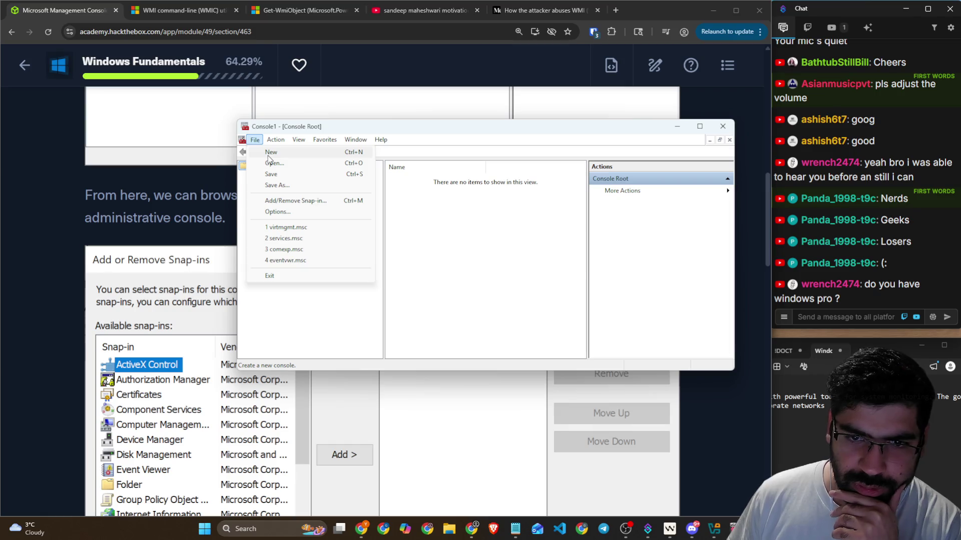
left_click(295, 201)
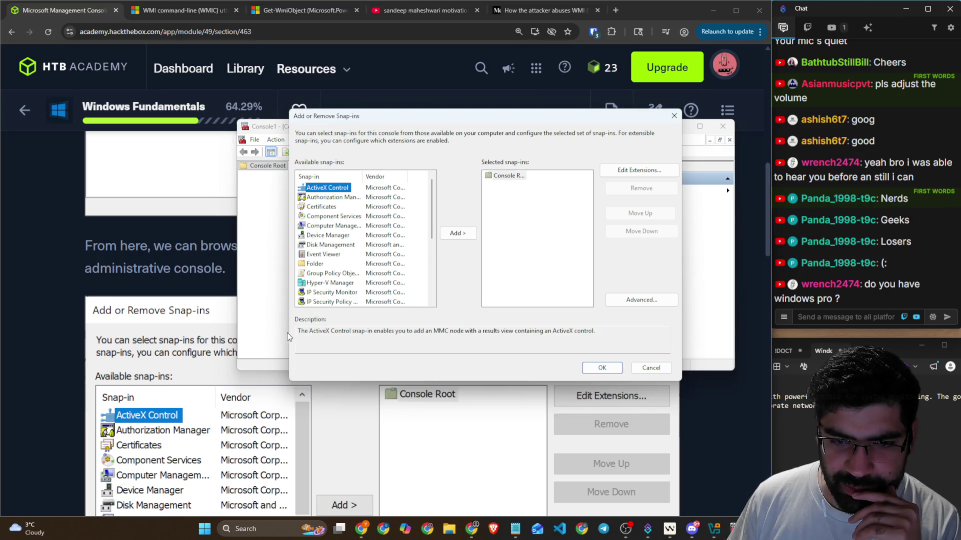
left_click_drag(362, 176, 374, 177)
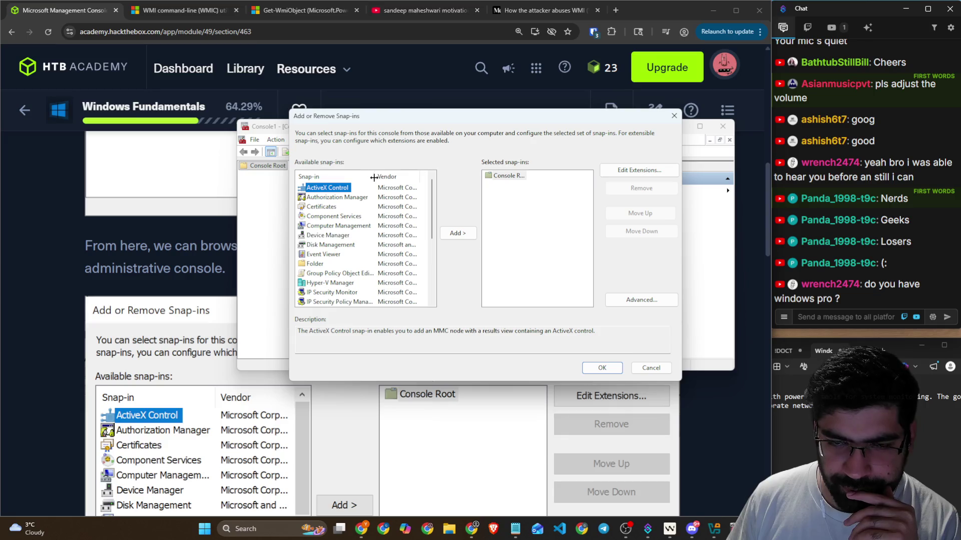
scroll(355, 204, "down", 1)
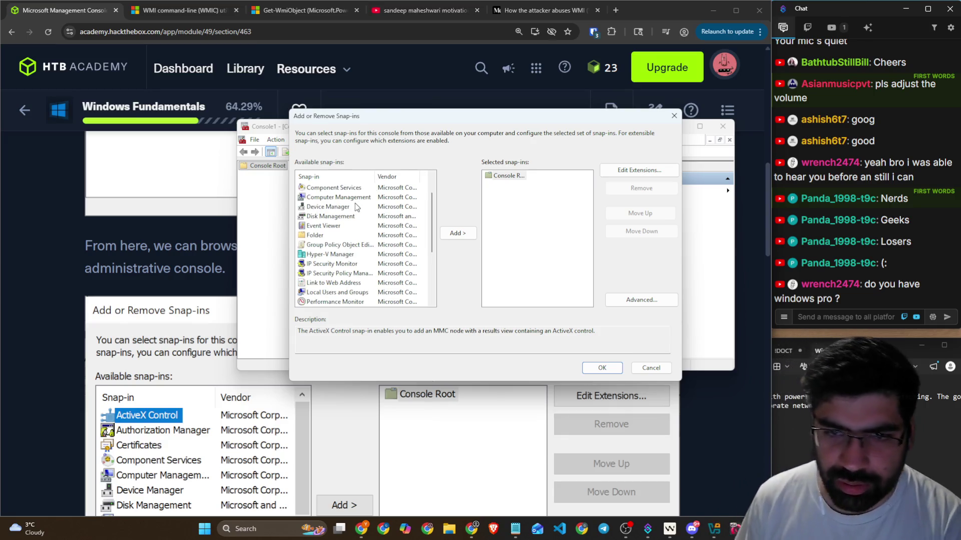
scroll(355, 206, "down", 1)
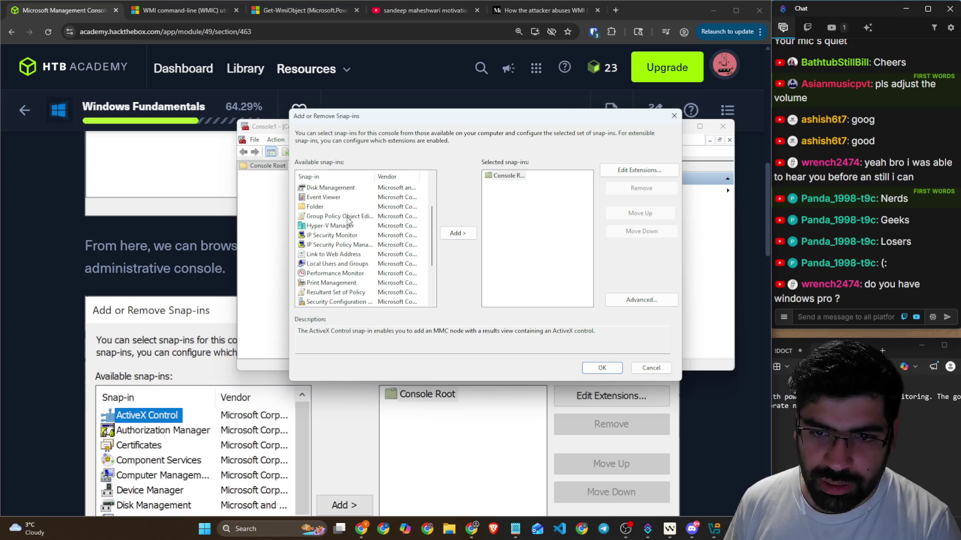
scroll(351, 221, "down", 1)
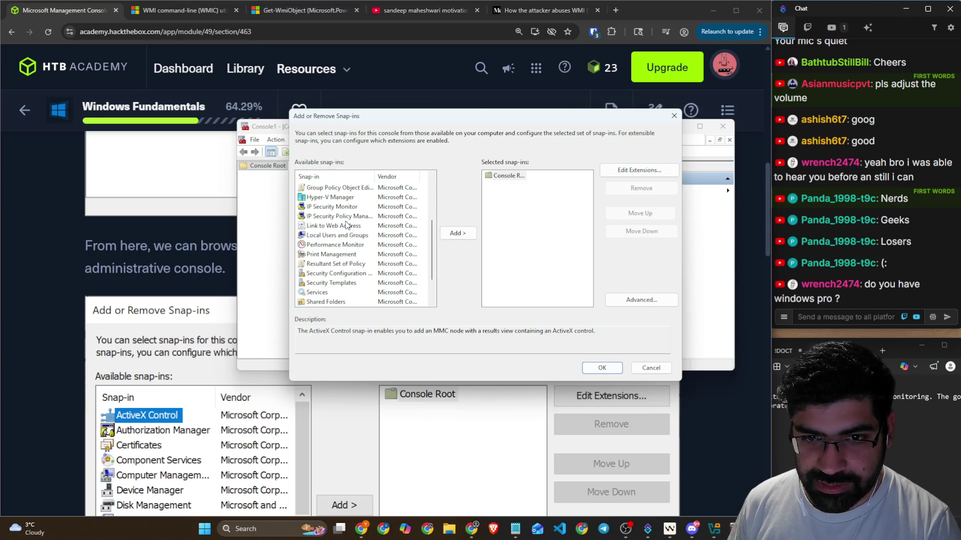
scroll(347, 225, "down", 2)
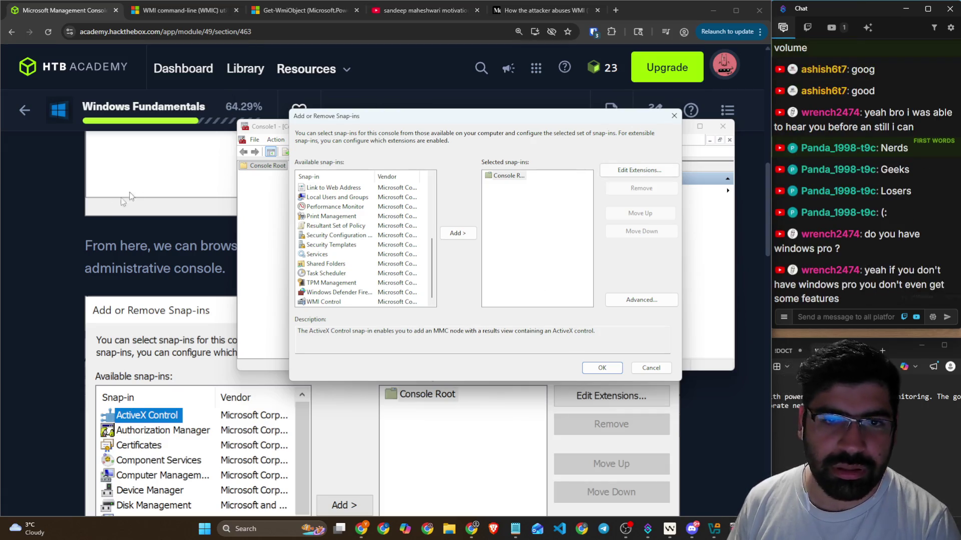
left_click(72, 235)
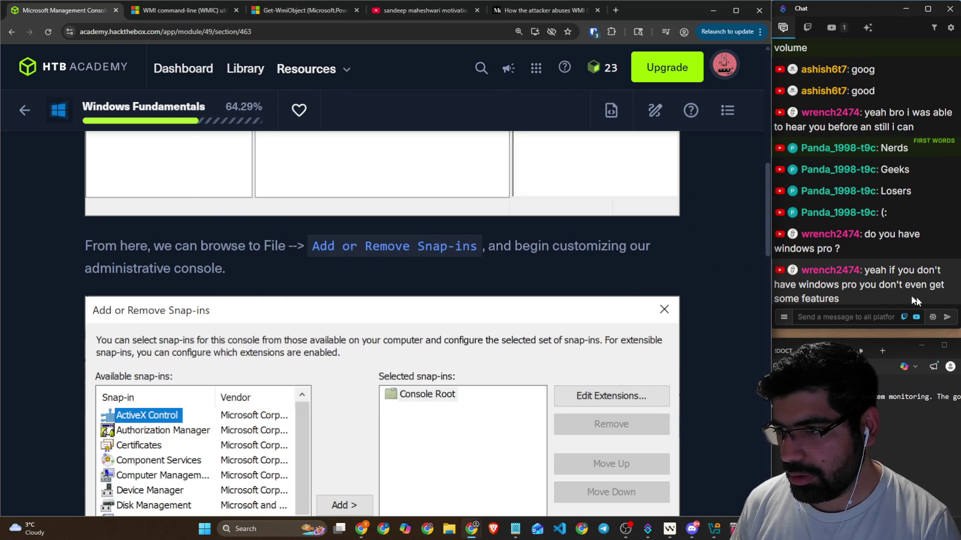
Step: Read and highlight part of a message in the chat window, then refocus the tutorial
left_click(794, 290)
left_click_drag(889, 285, 923, 288)
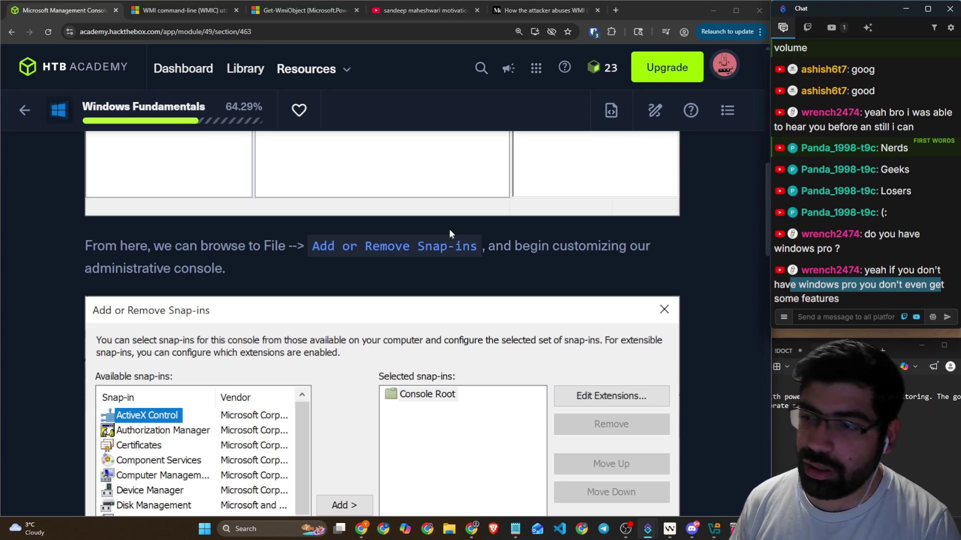
scroll(448, 230, "down", 7)
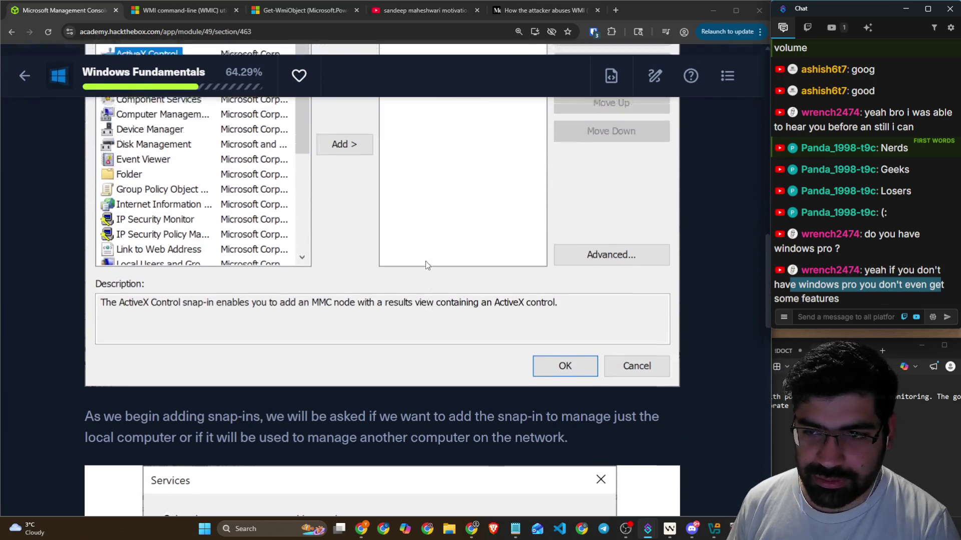
scroll(426, 265, "up", 3)
scroll(555, 265, "down", 5)
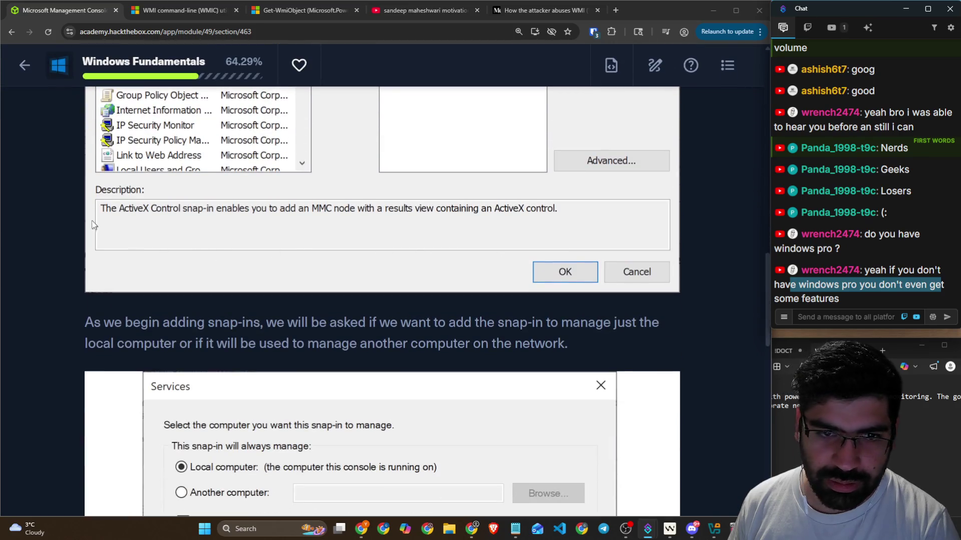
left_click(100, 209)
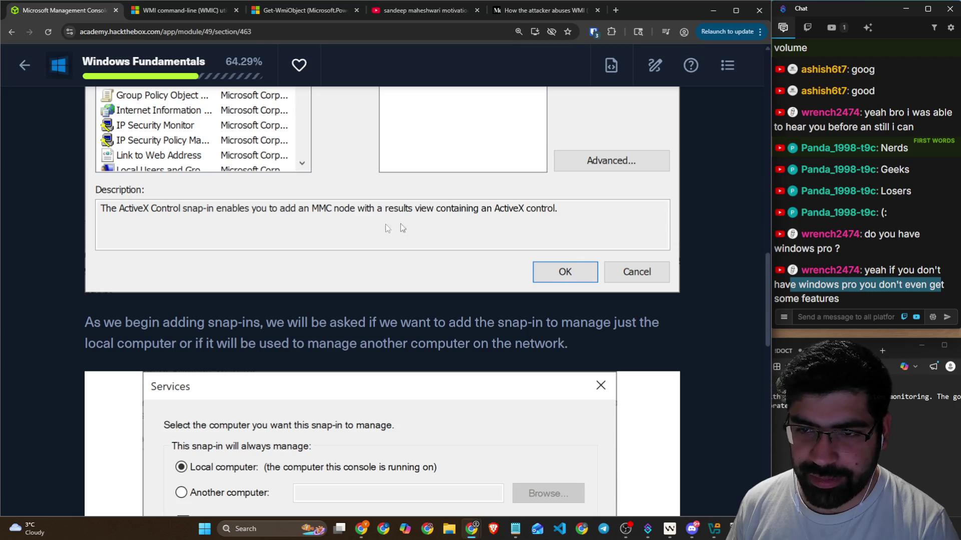
Step: Highlight the MMC text about adding snap-ins and about finished snap-ins
scroll(400, 225, "down", 2)
left_click_drag(131, 223, 414, 224)
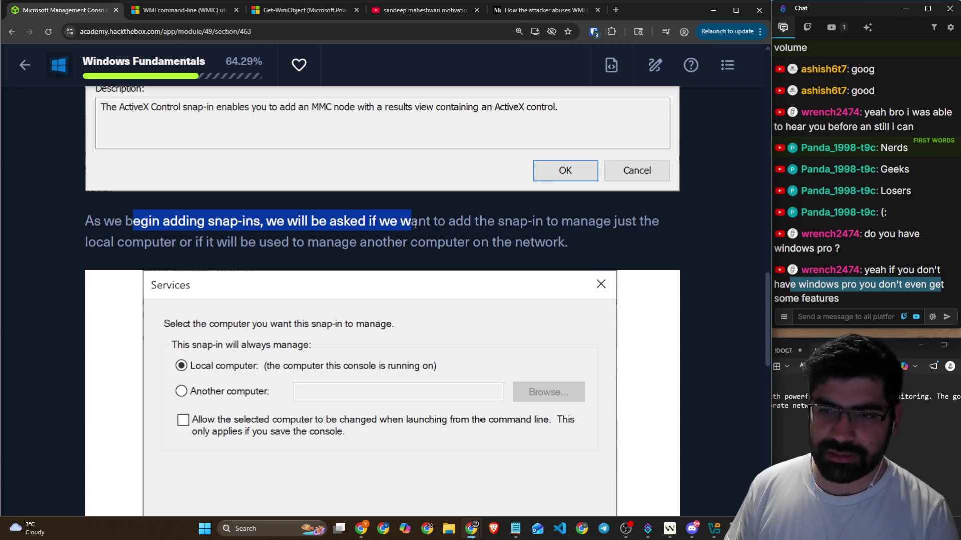
scroll(264, 257, "down", 10)
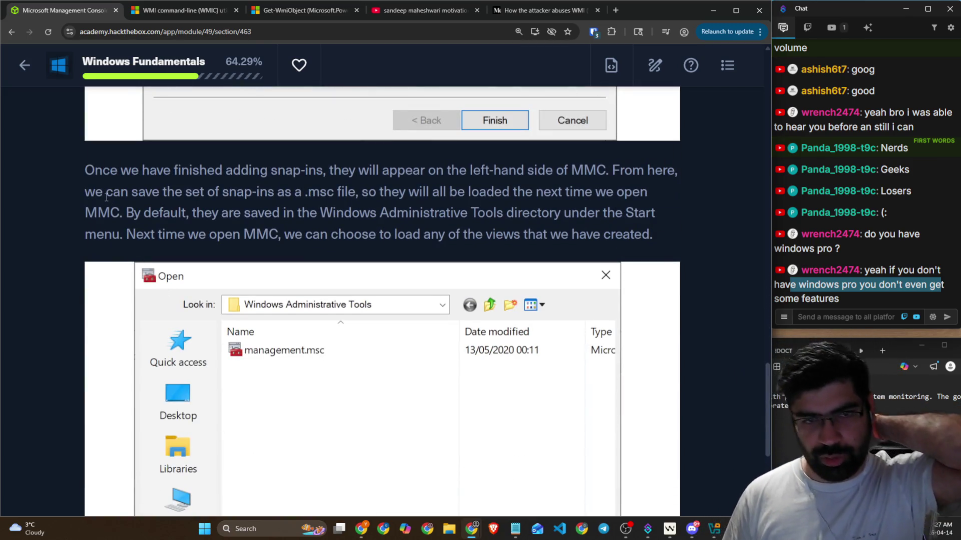
left_click_drag(76, 178, 594, 172)
scroll(360, 326, "down", 2)
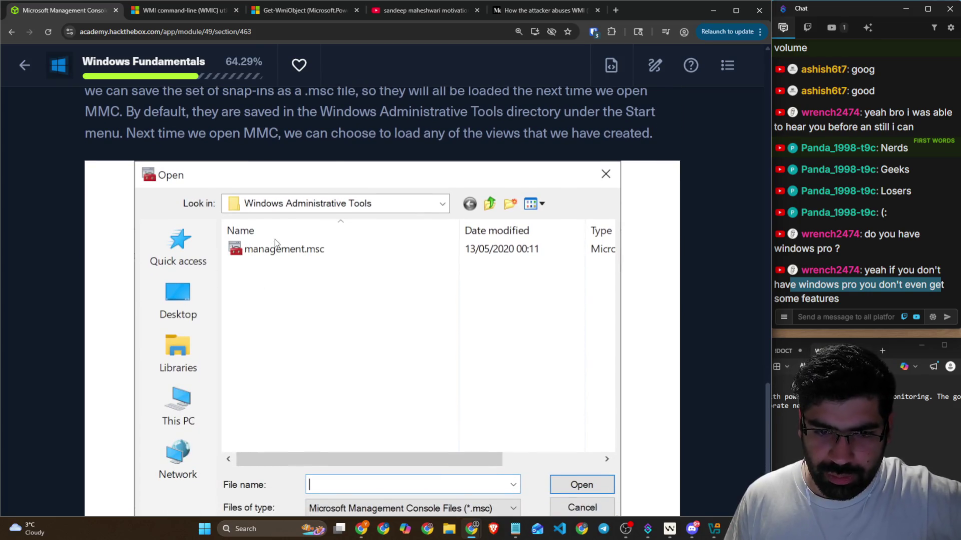
scroll(275, 239, "up", 3)
Step: Highlight the sentences on .msc saving, default location and loading views, then Mark Complete & Next
left_click(606, 220)
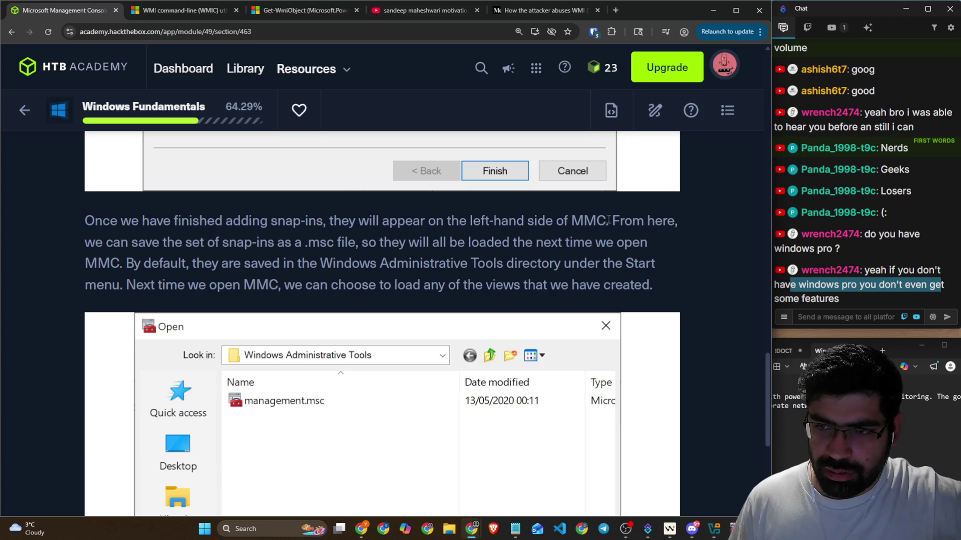
left_click_drag(88, 245, 640, 244)
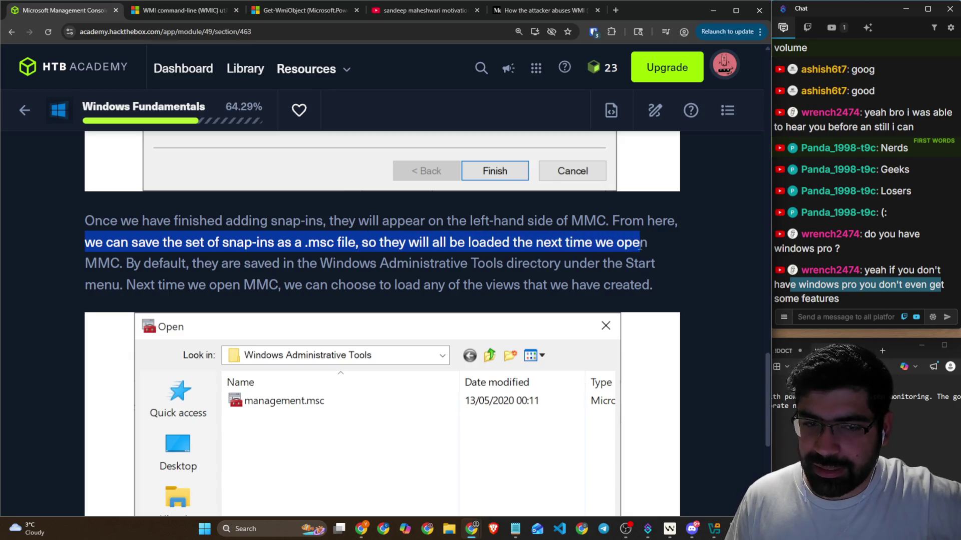
left_click_drag(120, 264, 665, 257)
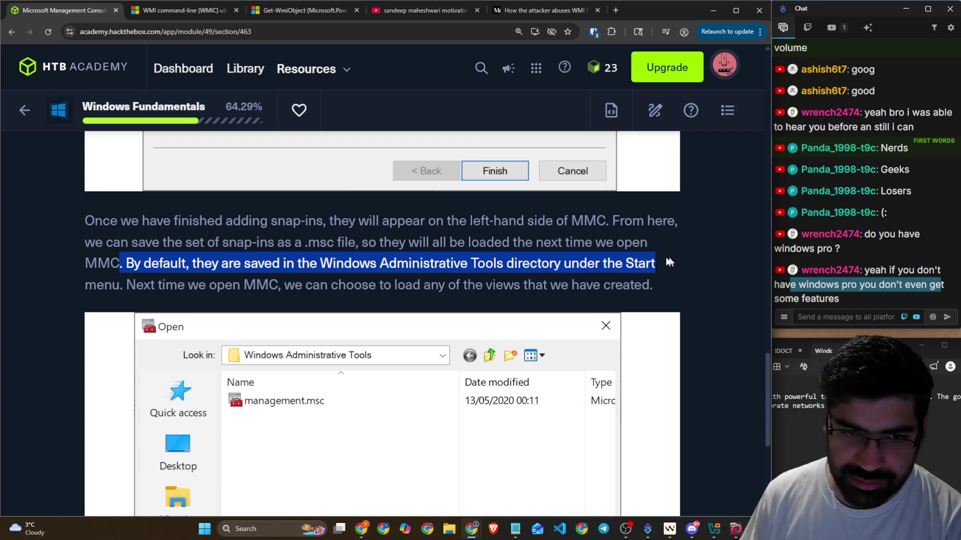
scroll(285, 265, "down", 2)
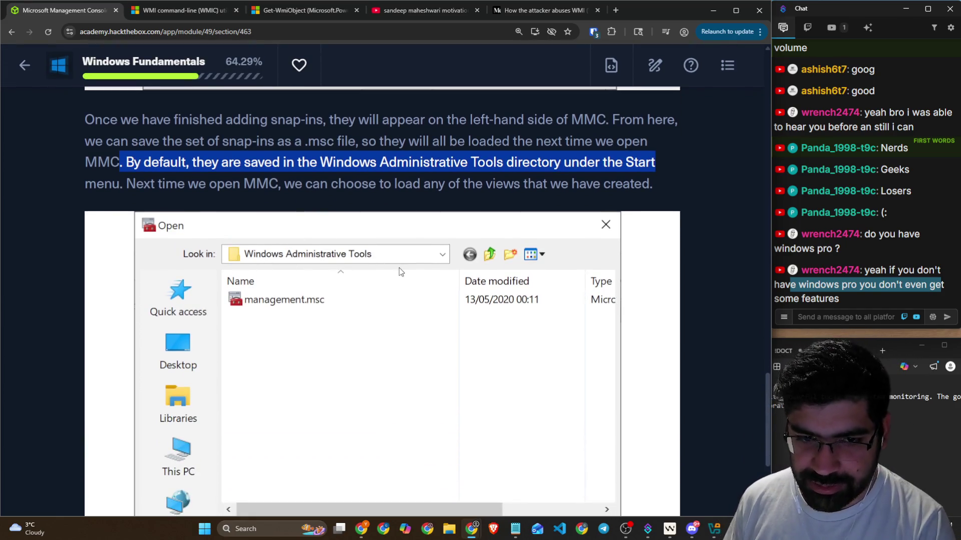
left_click_drag(120, 184, 635, 185)
scroll(635, 185, "down", 4)
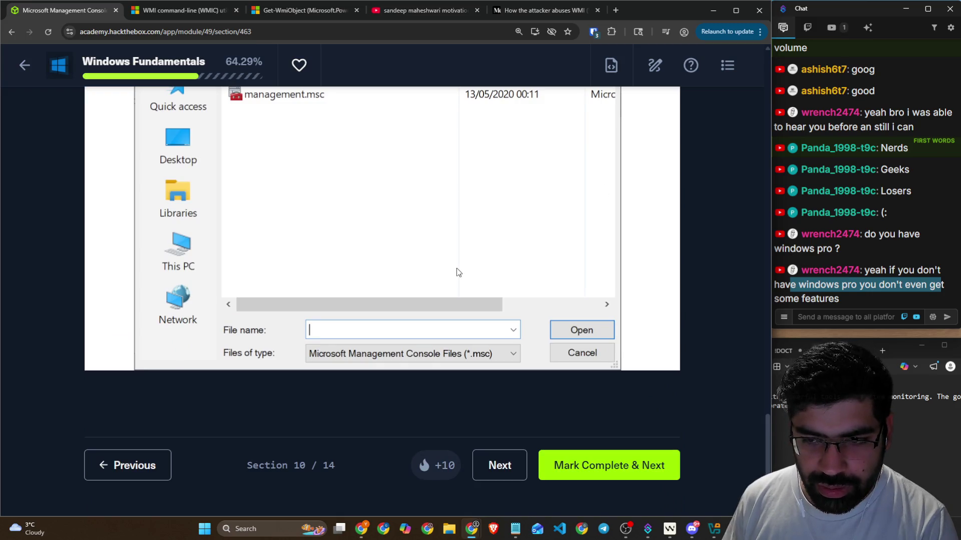
left_click(559, 466)
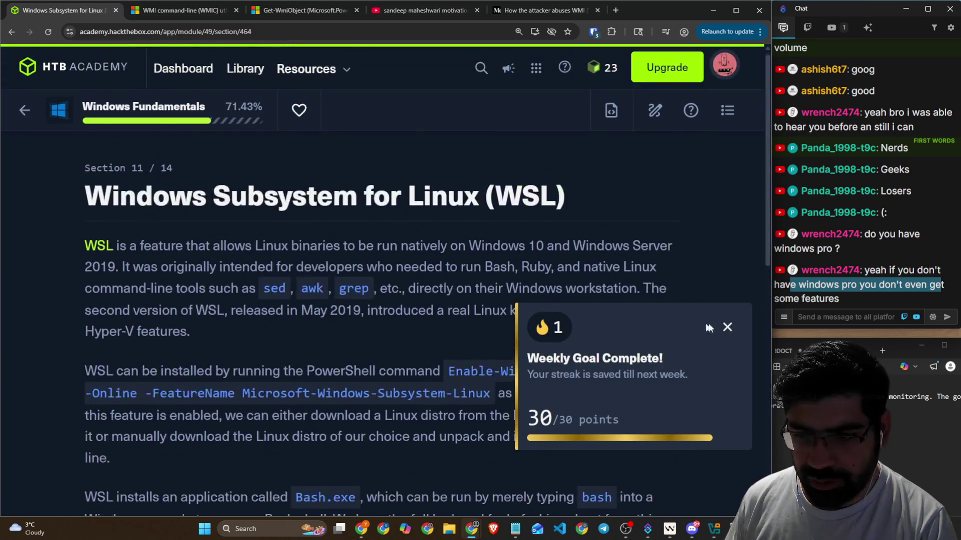
left_click(740, 329)
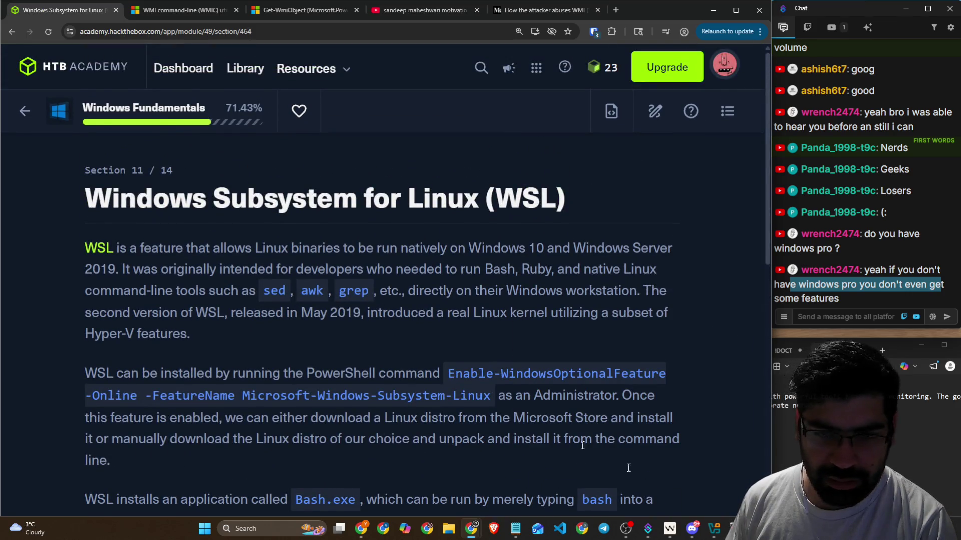
Step: Start adding an ActiveX Control snap-in, browse the controls, cancel both dialogs and close Console1
key("alt+Tab")
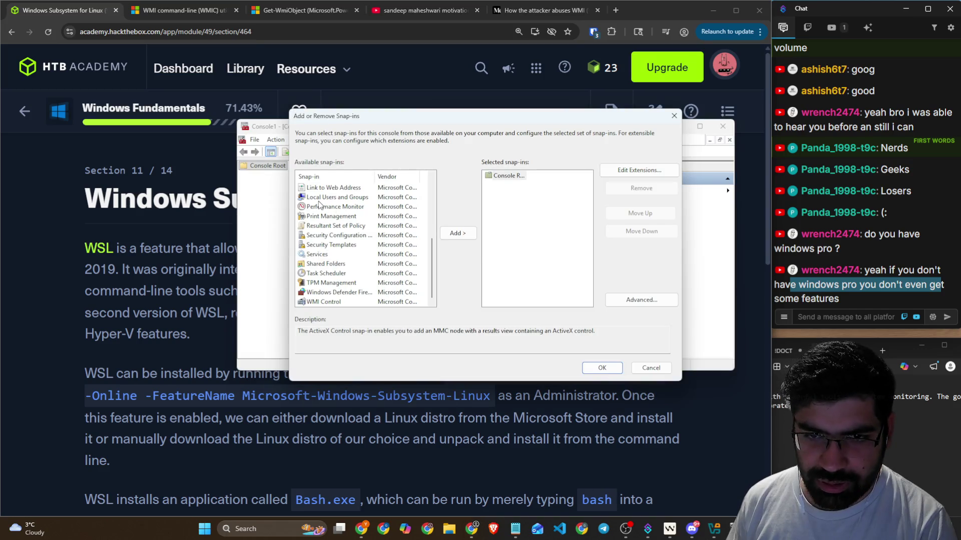
scroll(319, 206, "up", 5)
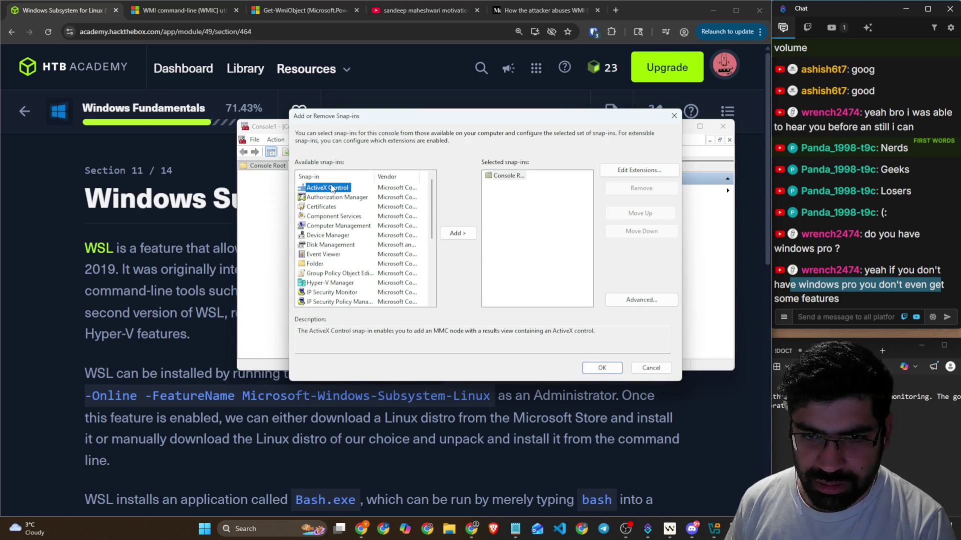
left_click(457, 233)
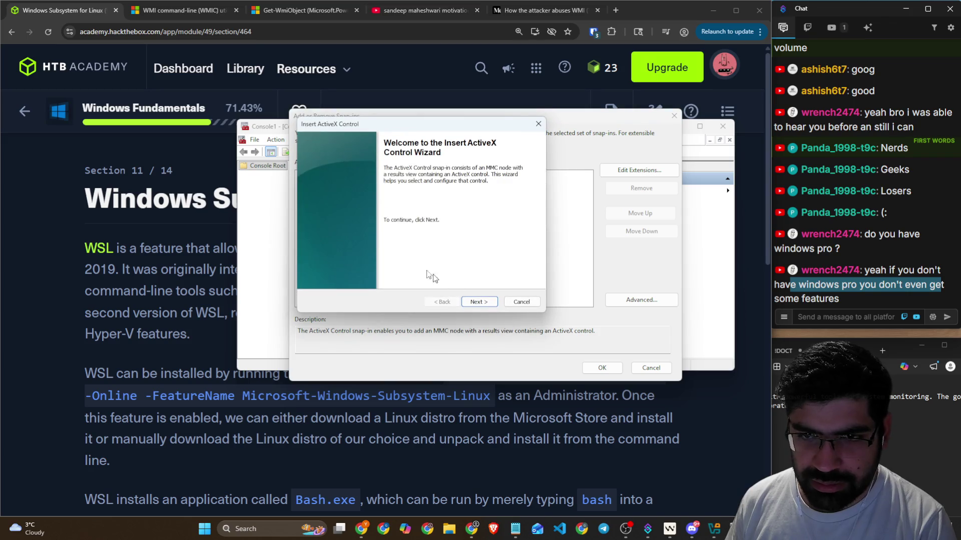
left_click(488, 302)
scroll(361, 224, "down", 10)
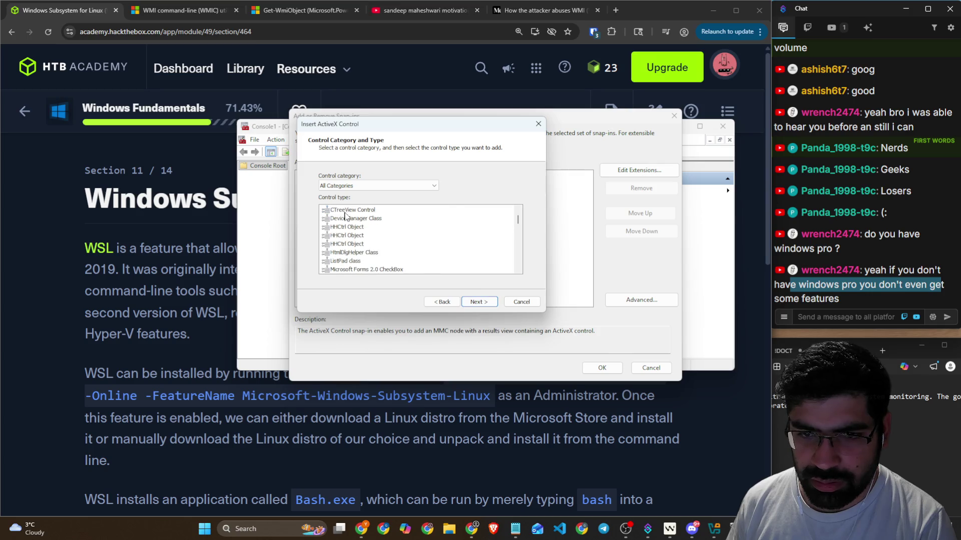
scroll(367, 246, "down", 5)
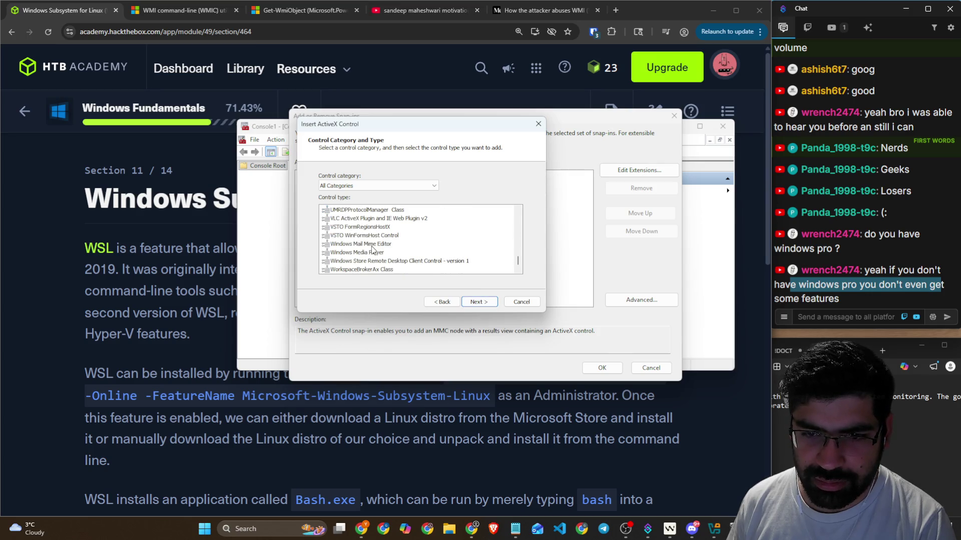
left_click(527, 306)
left_click(651, 368)
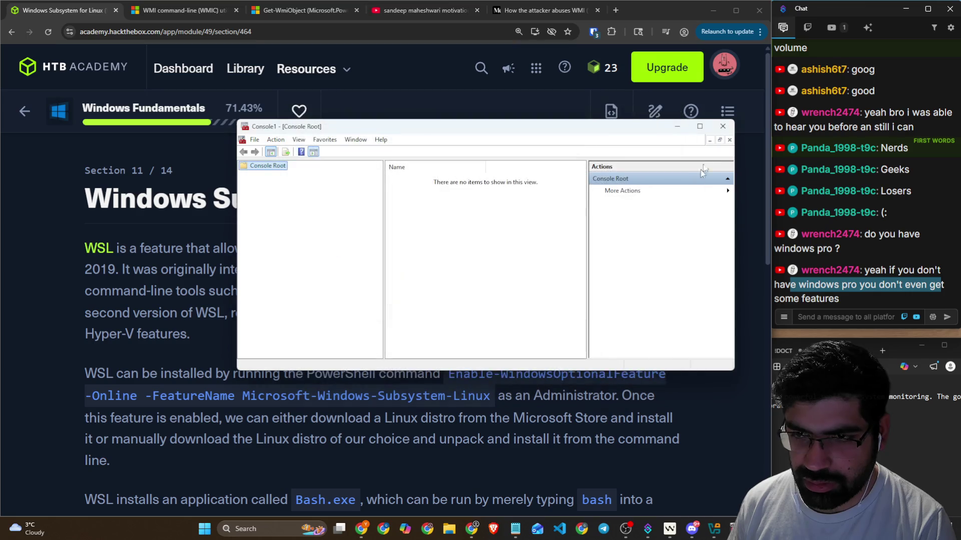
left_click(722, 126)
Step: Search Google for 'mmc windows with snap-in' in a new tab and show image results
left_click(620, 11)
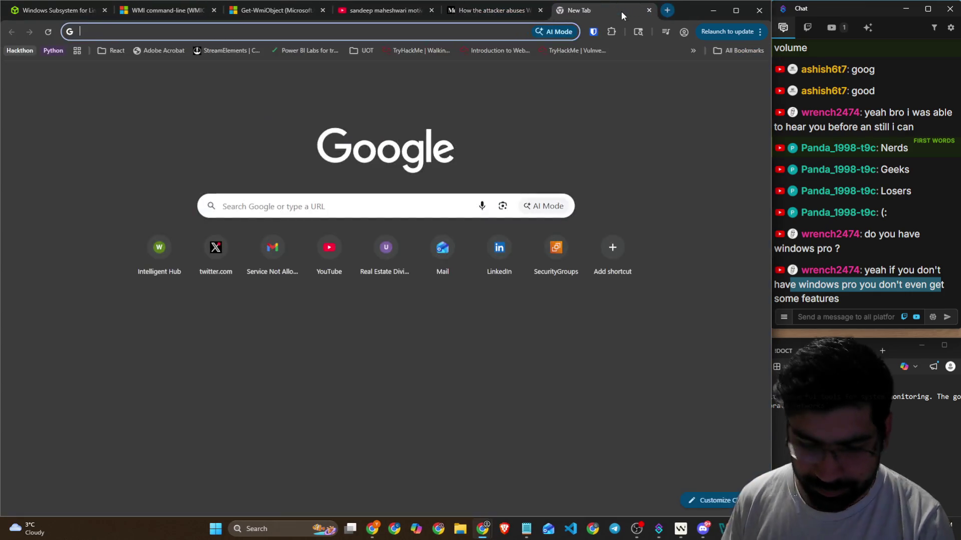
type("mmc w")
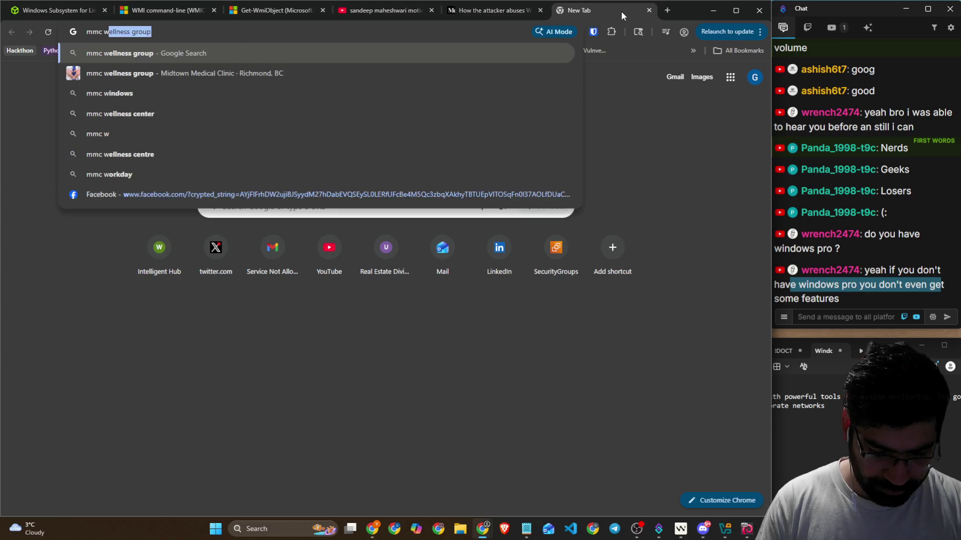
type("indows with snap")
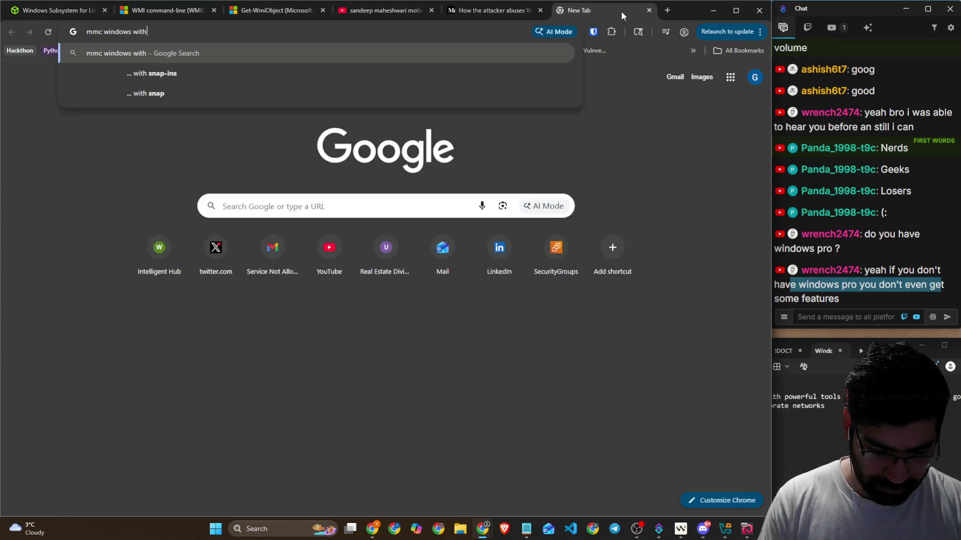
type("-in")
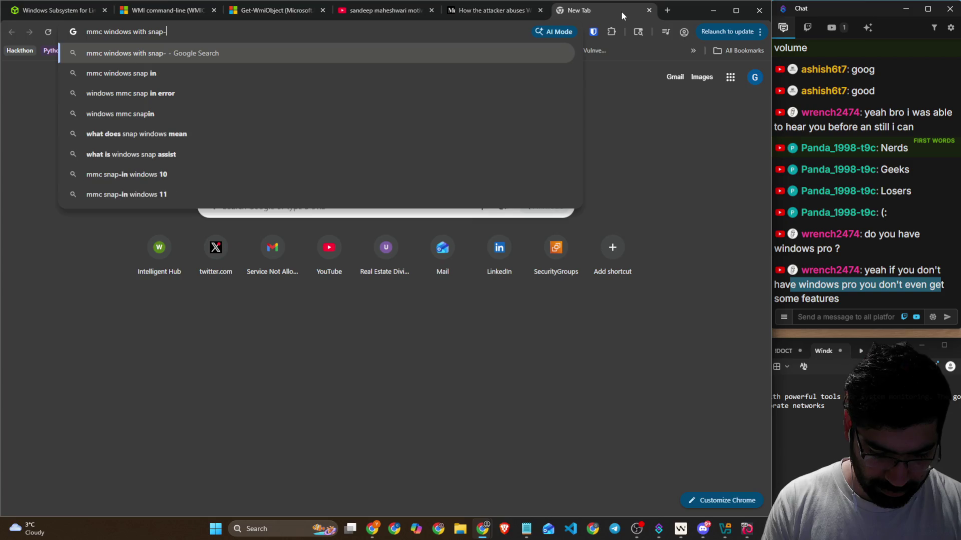
key("Return")
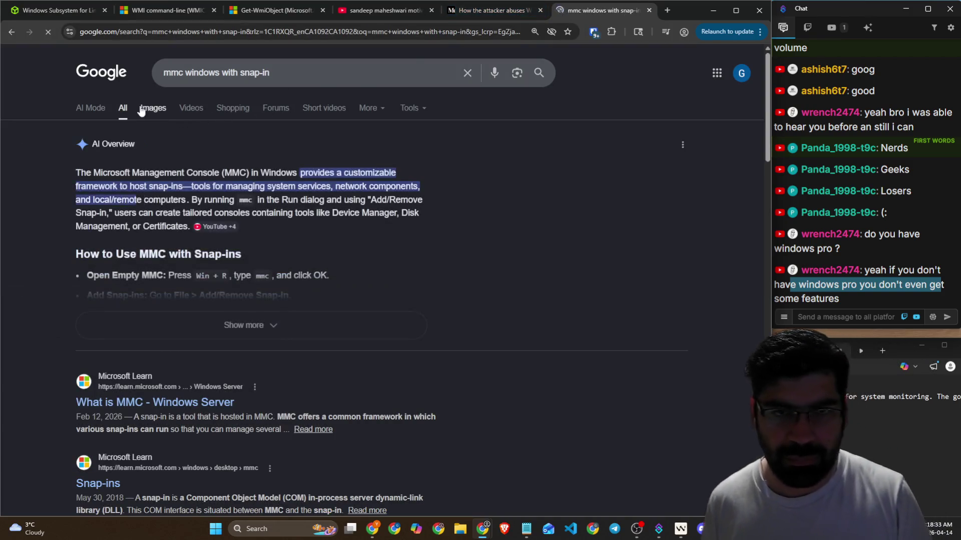
left_click(142, 107)
Step: Preview MMC image results from gHacks, The Tech Journal, MakeUseOf, The Windows Club and Wikipedia
left_click(90, 220)
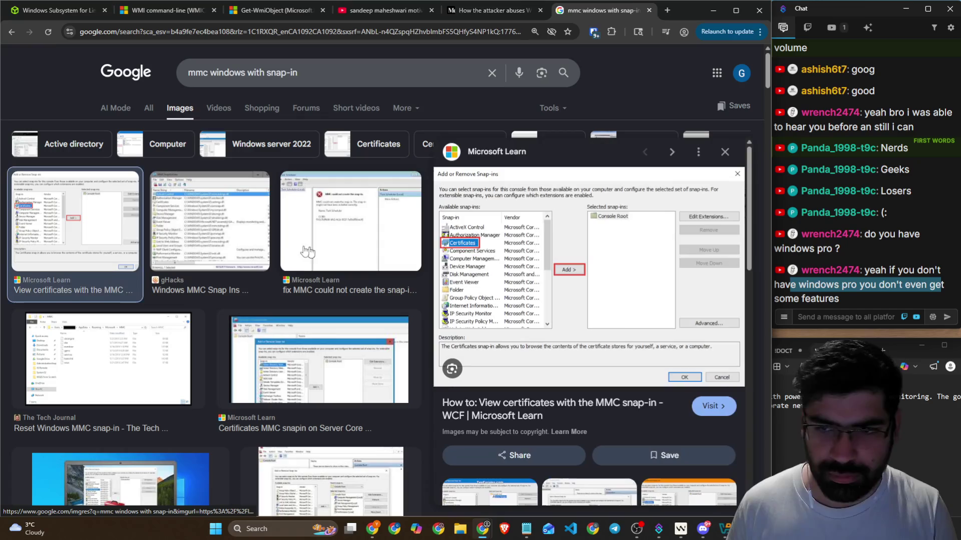
left_click(209, 241)
left_click(319, 233)
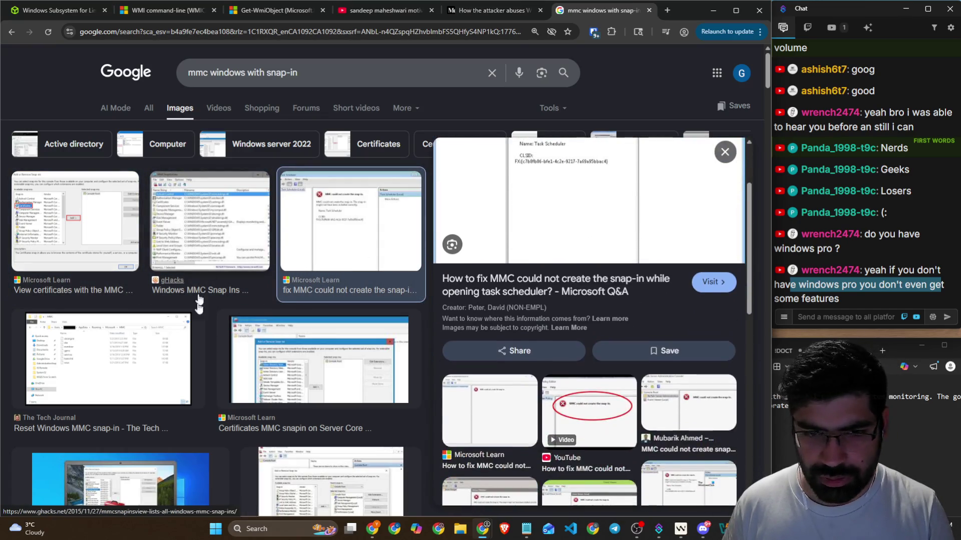
left_click(319, 355)
left_click(150, 360)
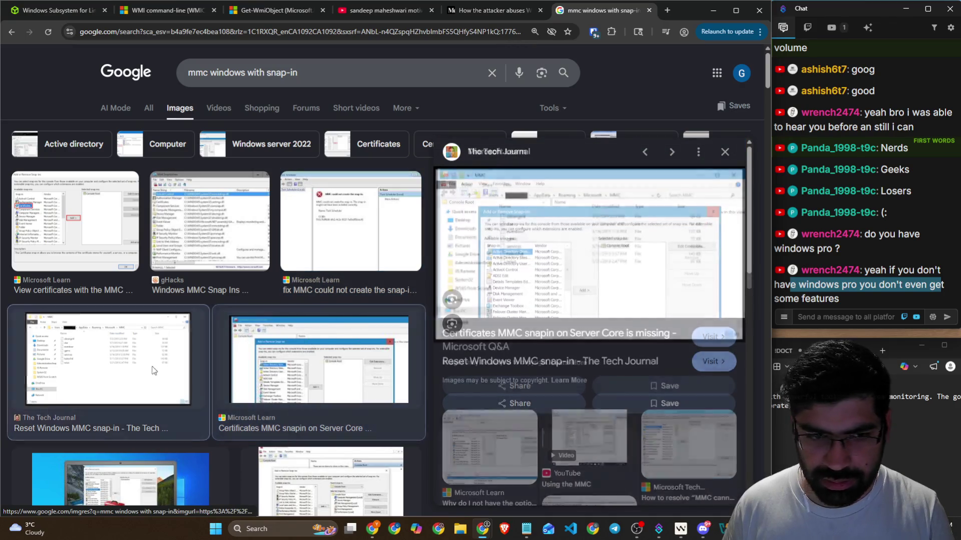
scroll(171, 360, "down", 3)
left_click(202, 354)
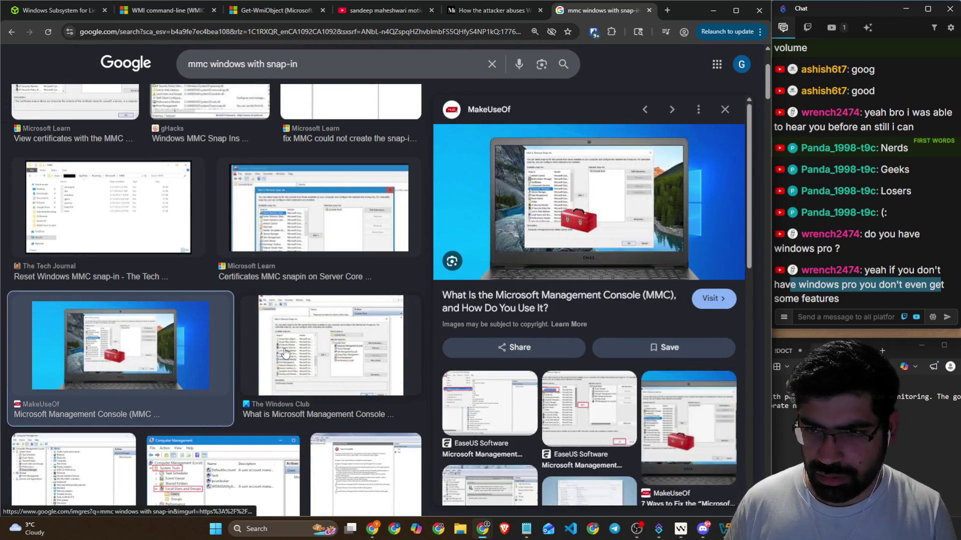
left_click(282, 350)
scroll(138, 188, "down", 6)
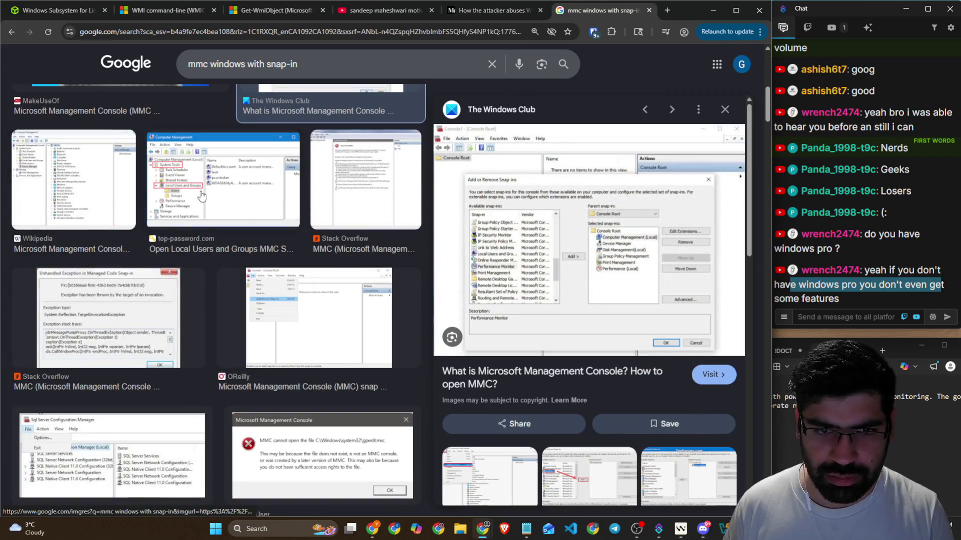
left_click(150, 192)
left_click(83, 202)
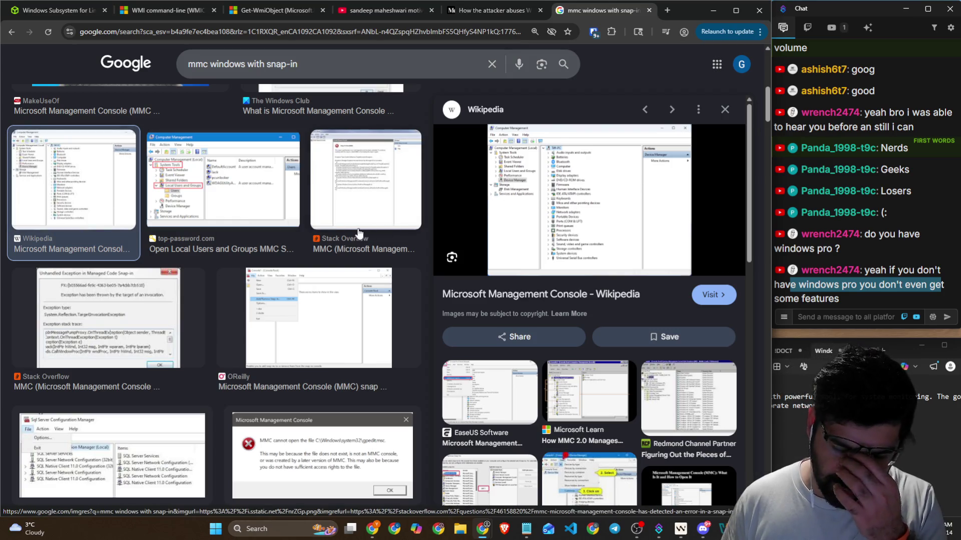
Step: Preview the Spiceworks, IBM ClearCase and TheITBros.com ADUC snap-in results further down
scroll(325, 233, "down", 5)
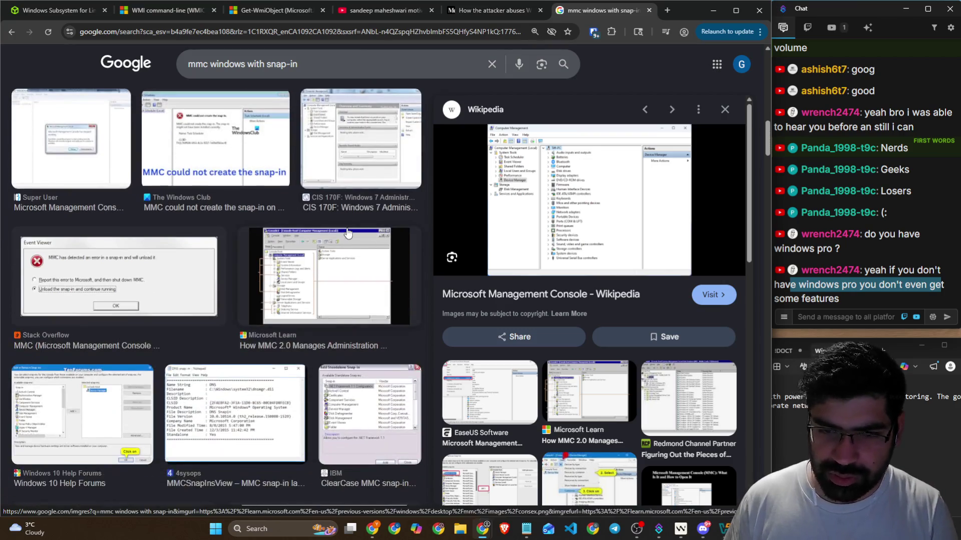
scroll(286, 231, "down", 3)
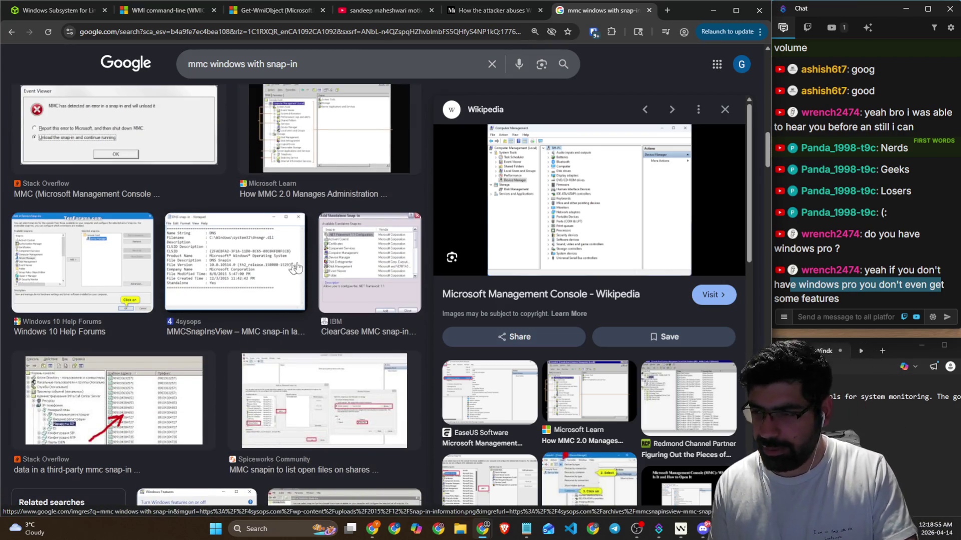
scroll(395, 267, "down", 3)
left_click(342, 240)
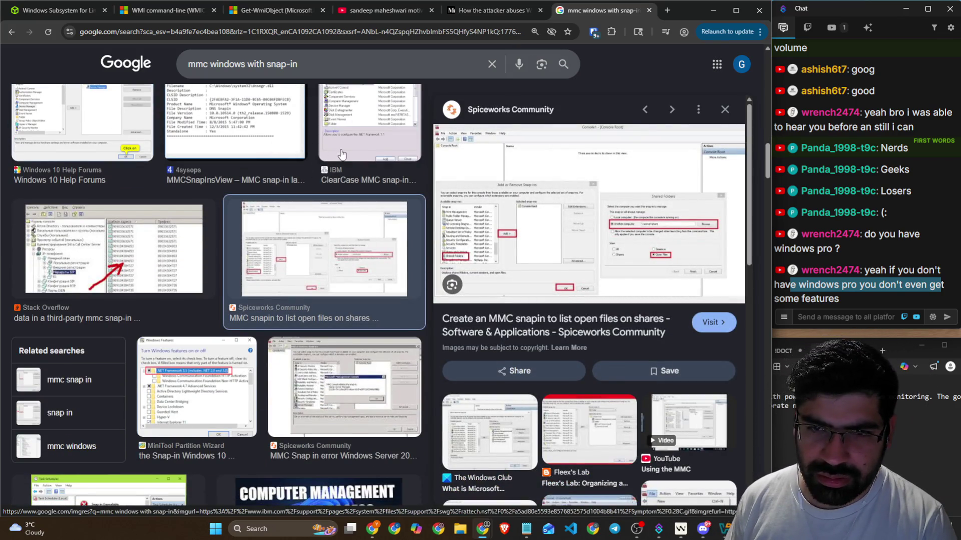
left_click(341, 149)
scroll(260, 195, "down", 6)
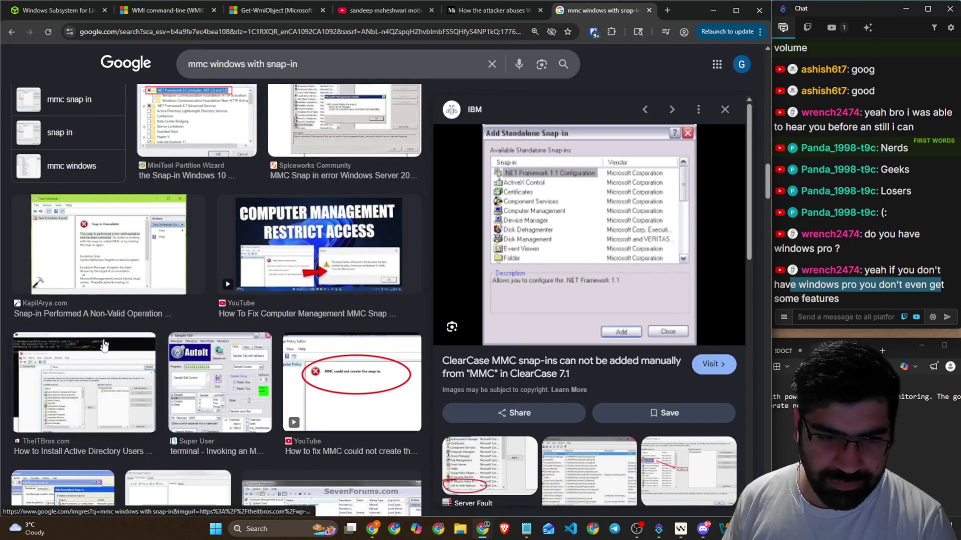
left_click(100, 370)
scroll(367, 345, "down", 4)
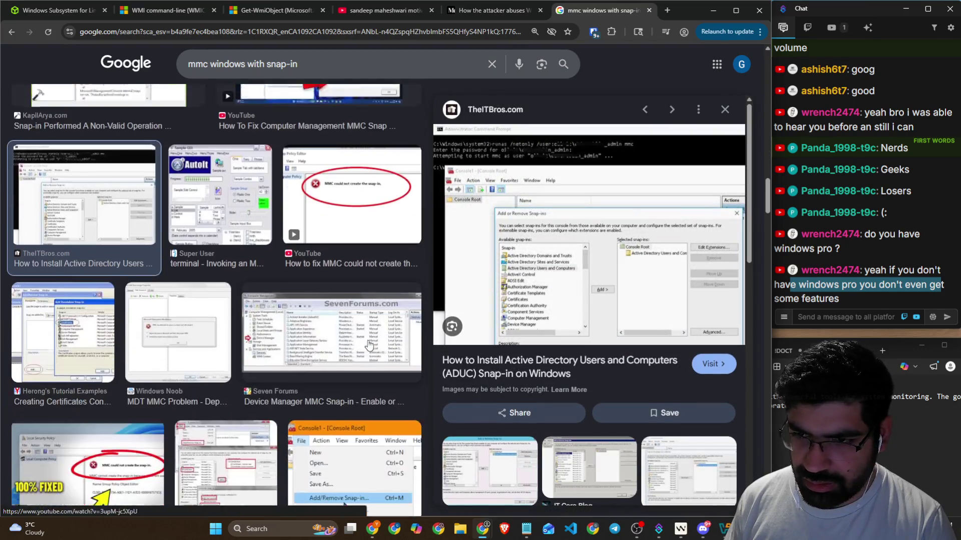
scroll(615, 318, "down", 1)
scroll(615, 318, "down", 4)
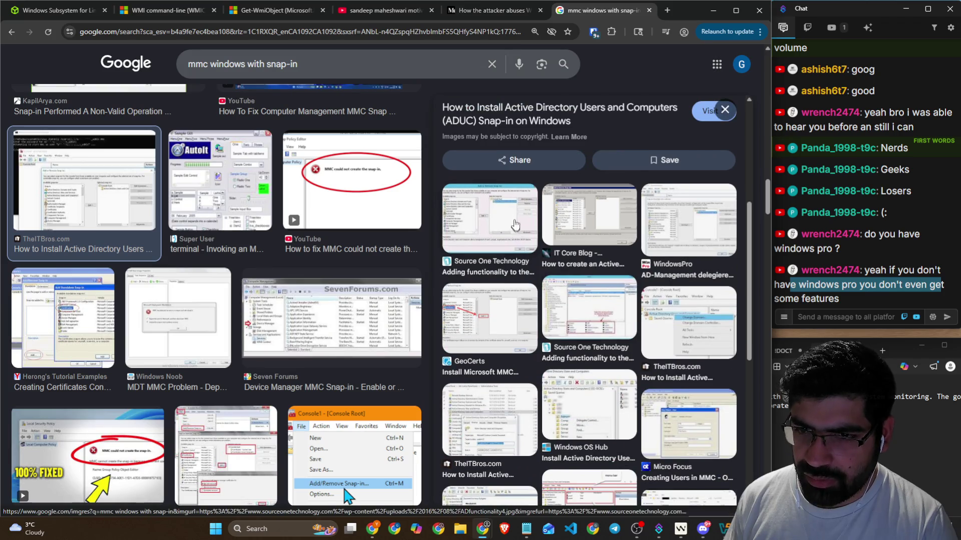
Step: Open the TheITBros ADUC snap-in guide and read it down to the newsletter box and author bio
left_click(518, 113)
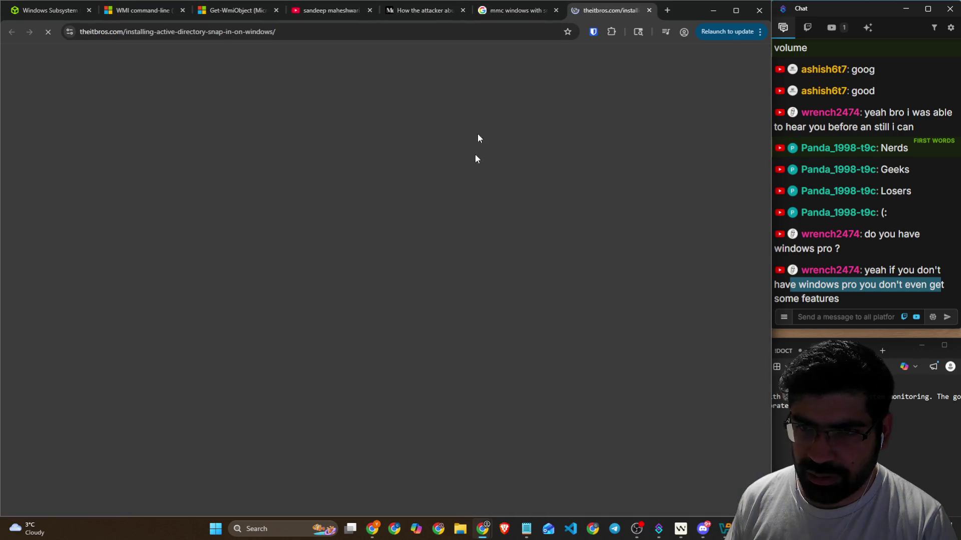
left_click(555, 10)
scroll(287, 288, "down", 15)
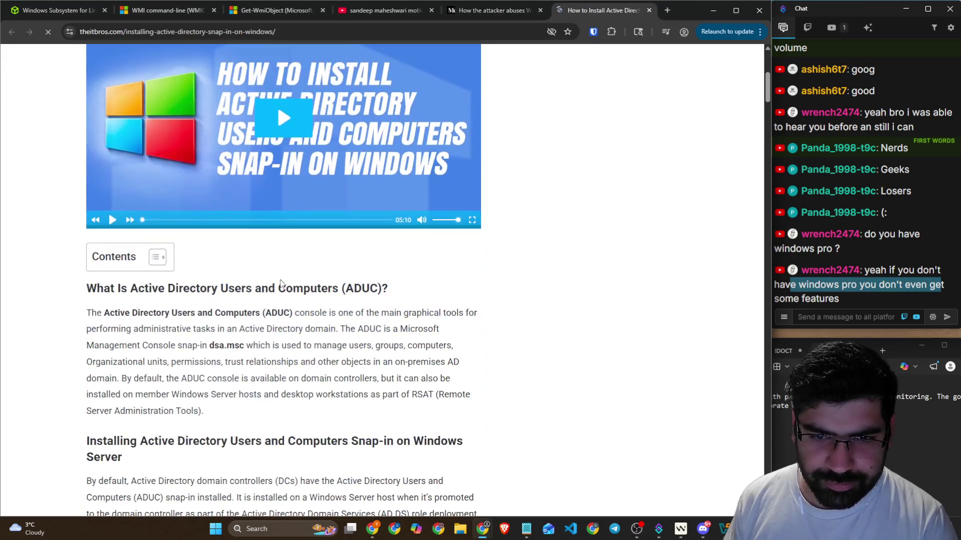
scroll(286, 287, "down", 15)
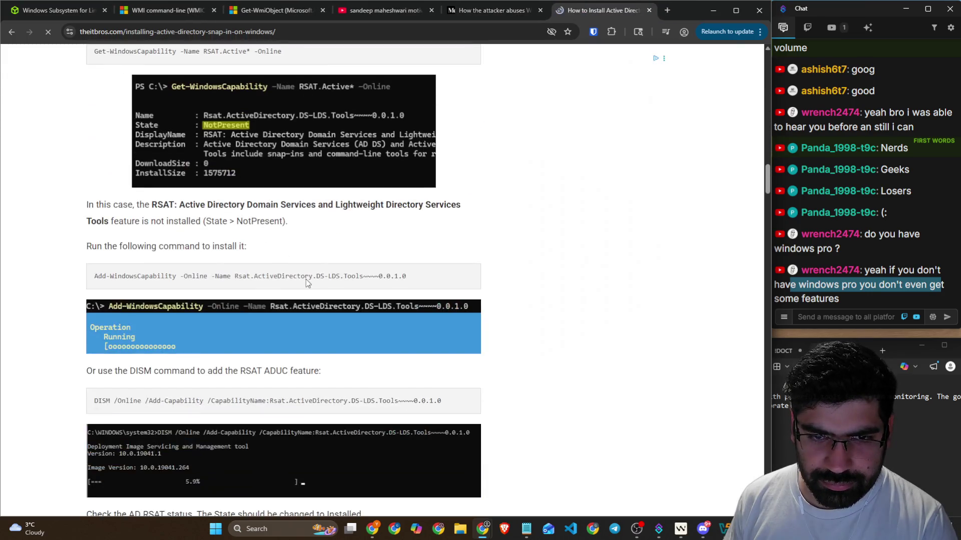
scroll(305, 279, "down", 15)
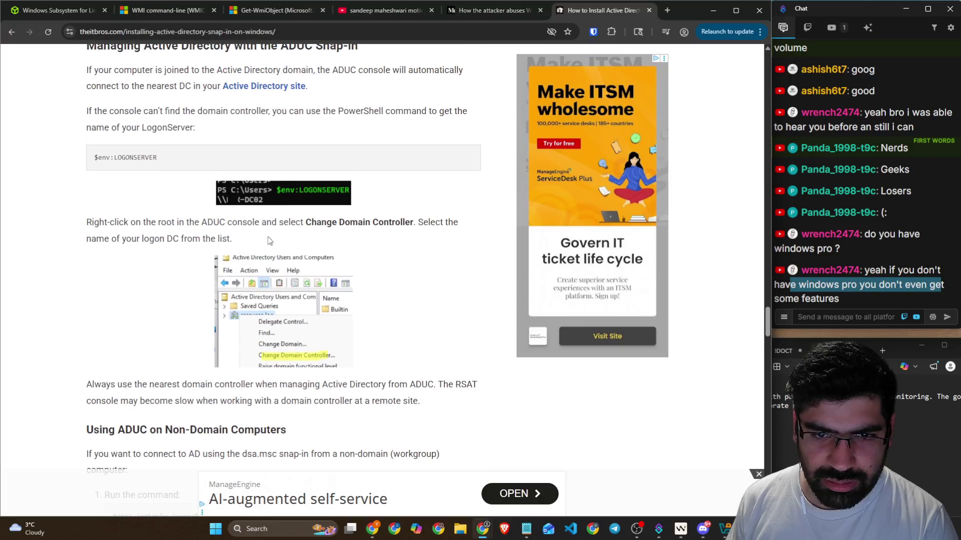
scroll(285, 235, "up", 4)
scroll(286, 235, "down", 8)
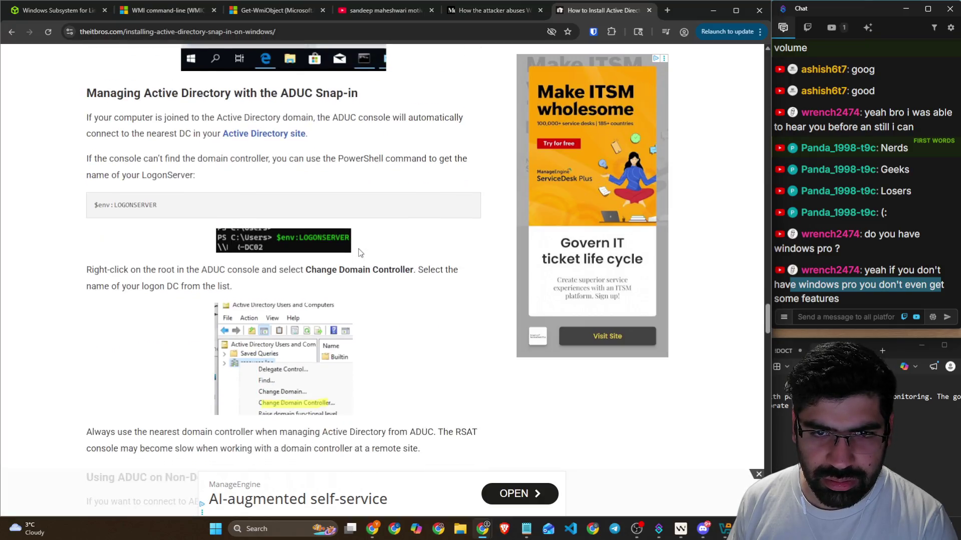
scroll(286, 251, "down", 7)
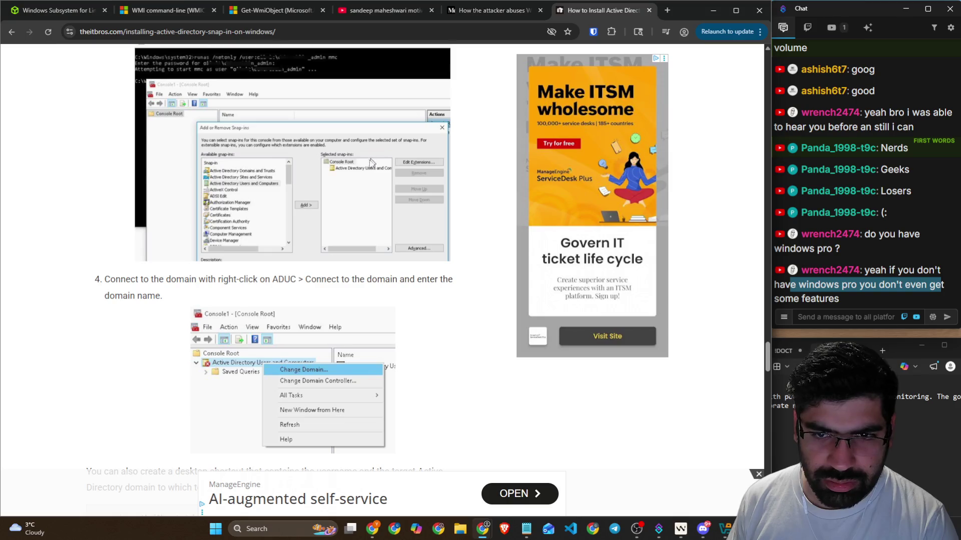
scroll(371, 176, "down", 3)
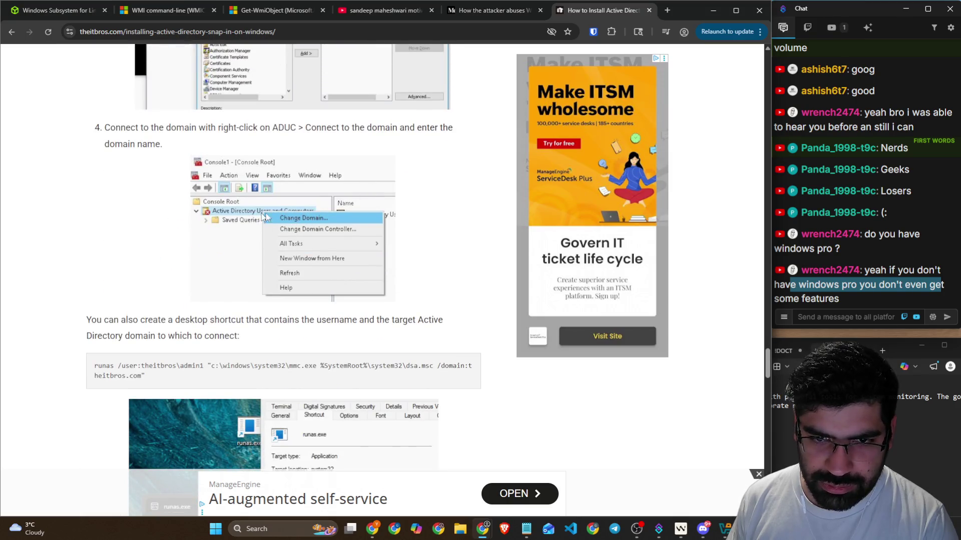
scroll(277, 230, "down", 5)
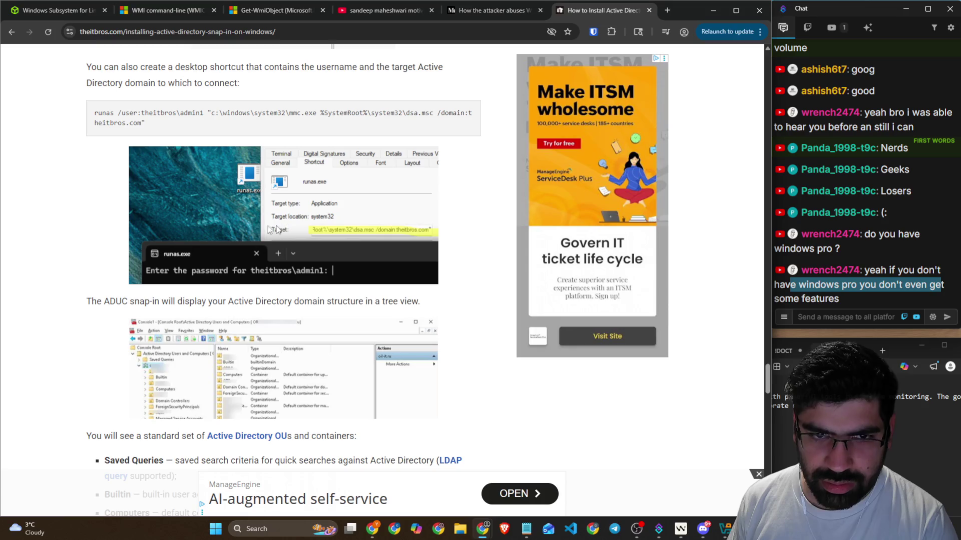
scroll(208, 179, "down", 4)
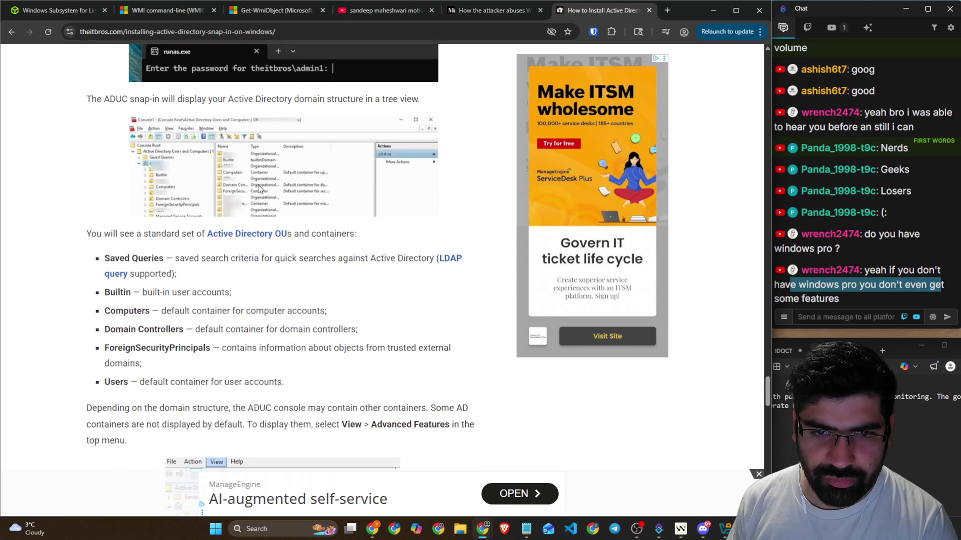
scroll(258, 201, "down", 7)
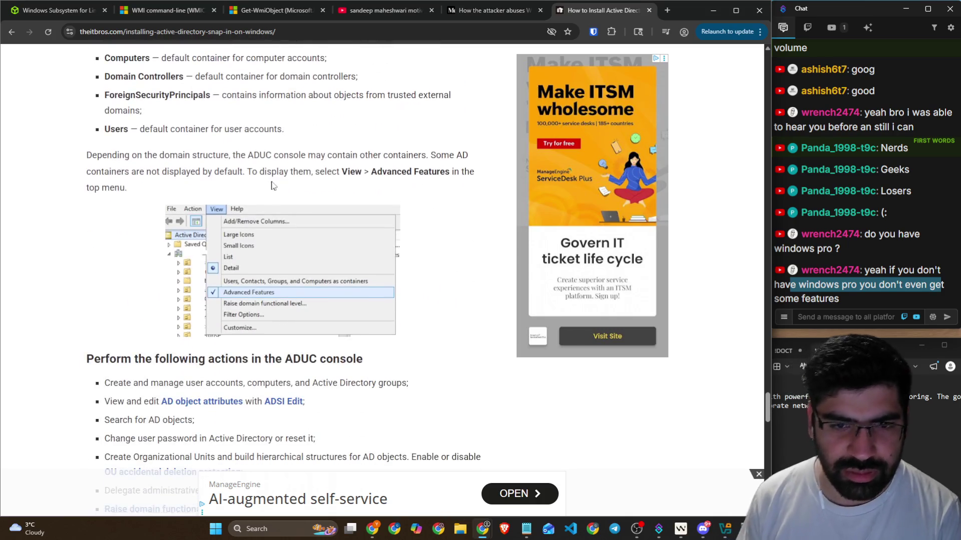
scroll(276, 195, "down", 15)
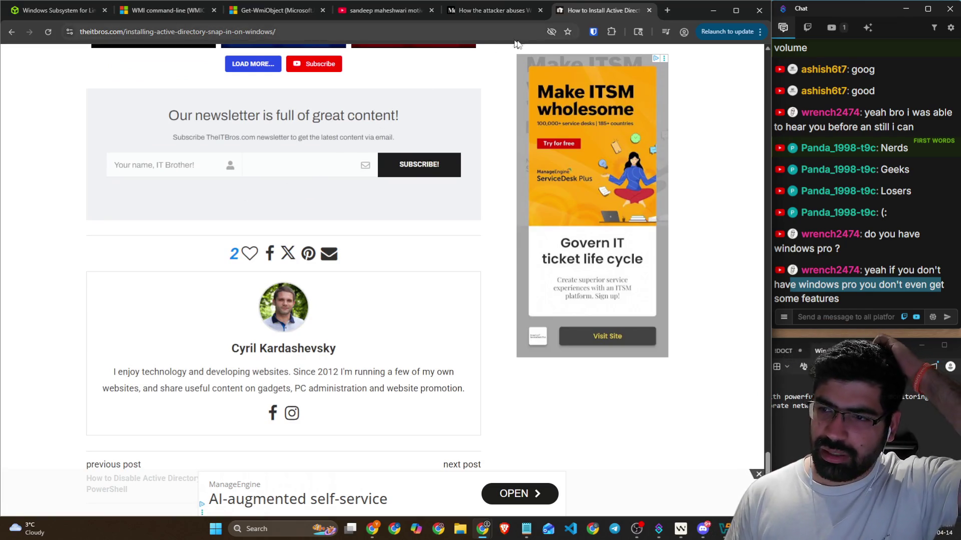
Step: Close the TheITBros article tab and go back to the HTB Academy WSL lesson
left_click(648, 11)
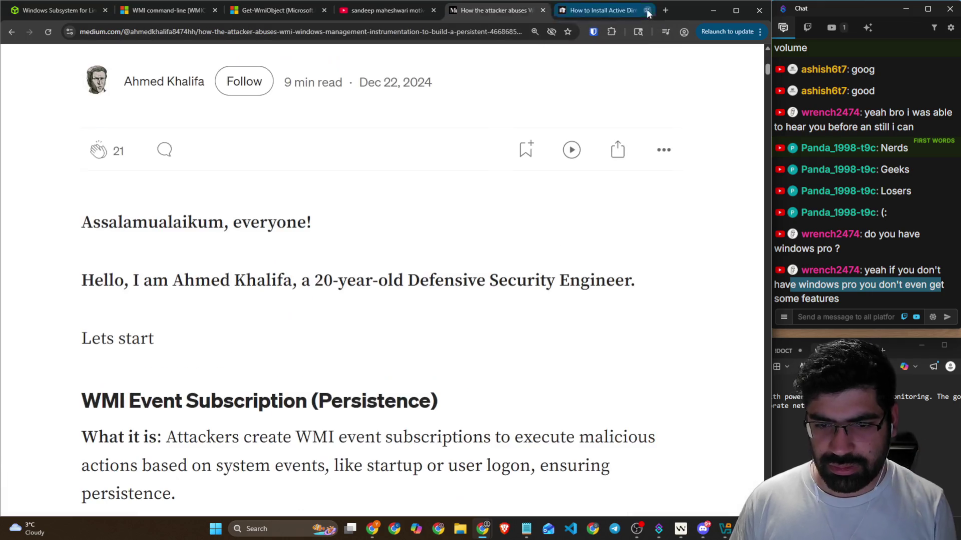
left_click(49, 18)
scroll(228, 206, "down", 3)
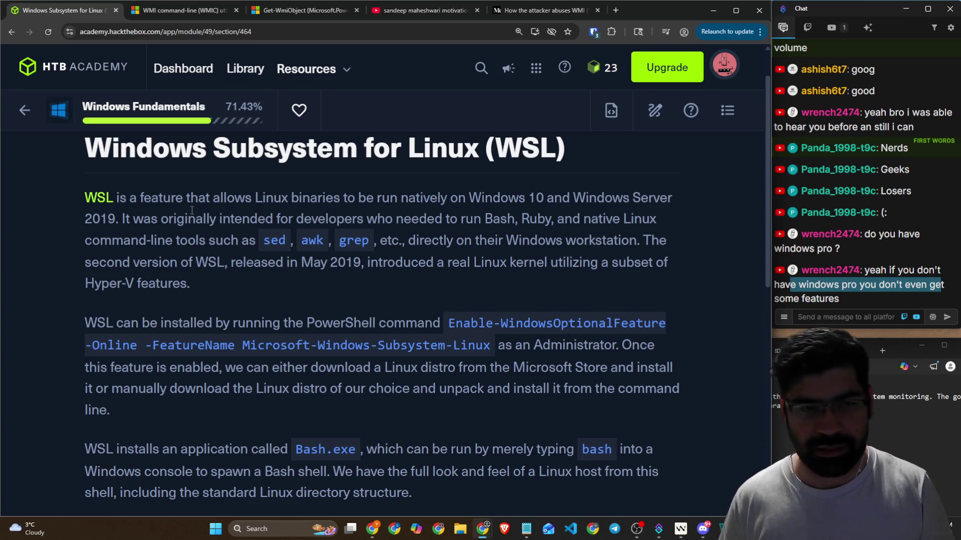
Step: Highlight the WSL heading and intro phrases, from running natively on Windows to WSL 2's Linux kernel
mouse_move(75, 153)
left_mouse_down()
mouse_move(431, 169)
mouse_move(570, 154)
left_mouse_up()
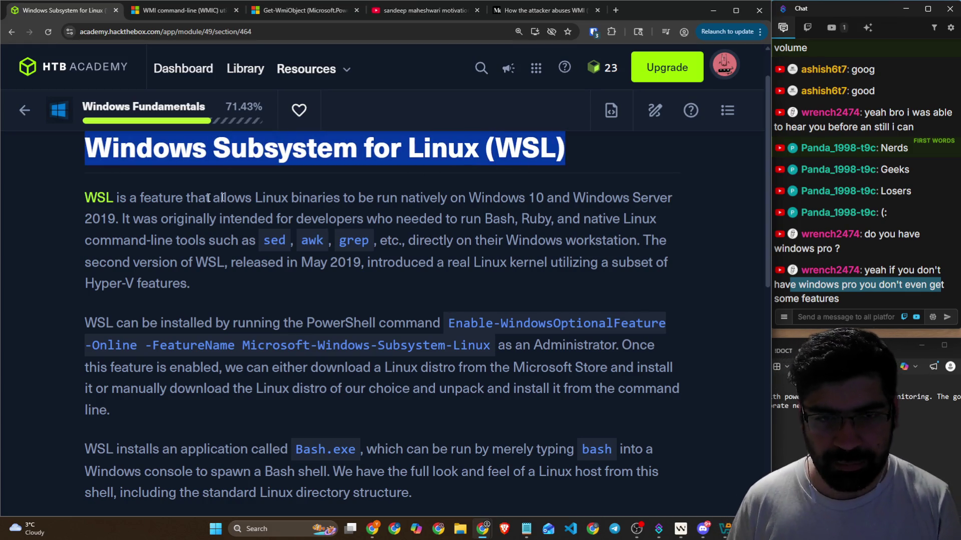
left_click(82, 200)
mouse_move(82, 199)
left_mouse_down()
mouse_move(294, 195)
mouse_move(369, 205)
left_mouse_up()
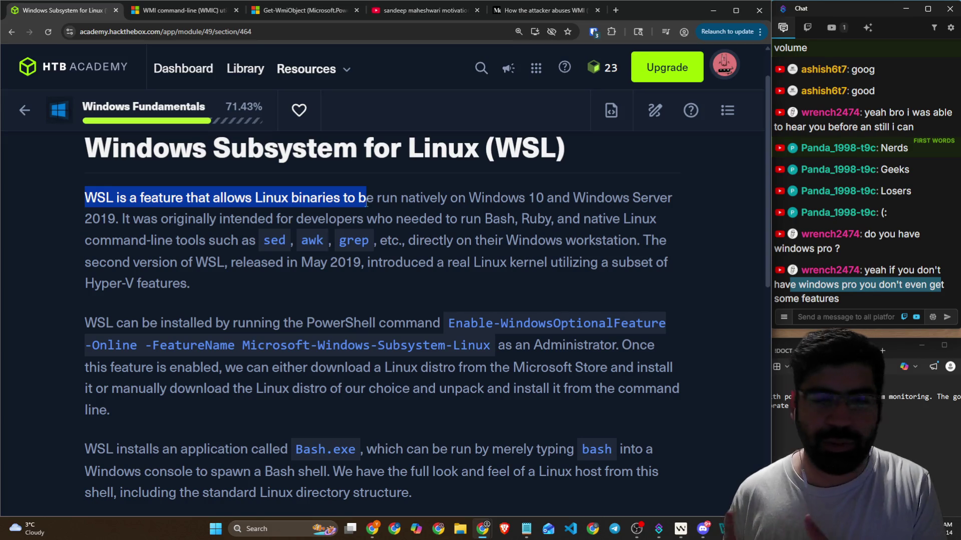
left_click_drag(382, 200, 675, 198)
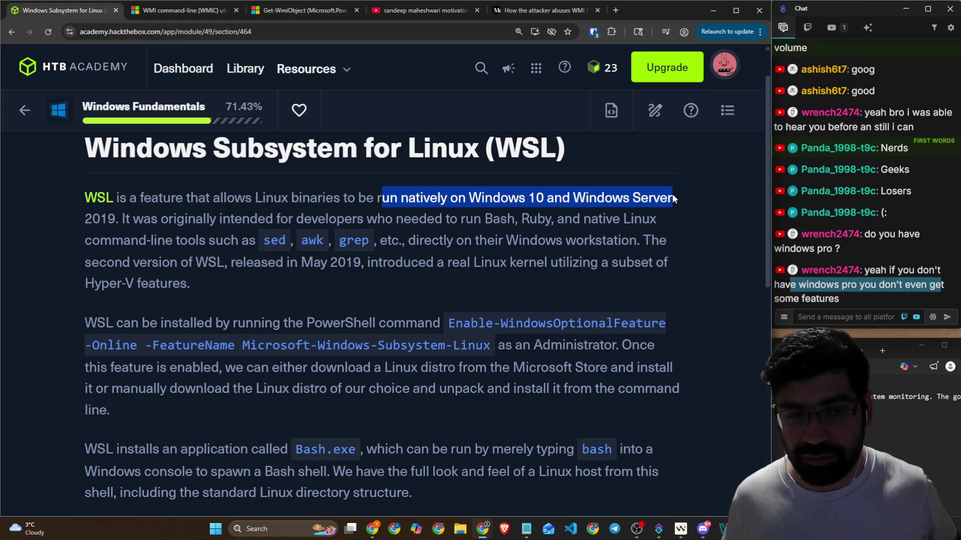
left_click_drag(120, 220, 670, 222)
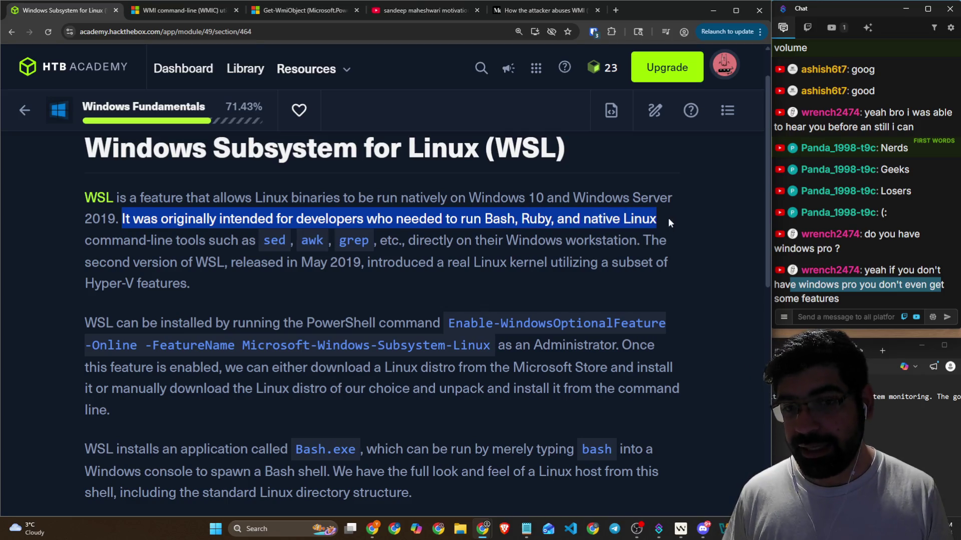
mouse_move(238, 240)
left_mouse_down()
mouse_move(396, 251)
mouse_move(454, 240)
mouse_move(659, 241)
left_mouse_up()
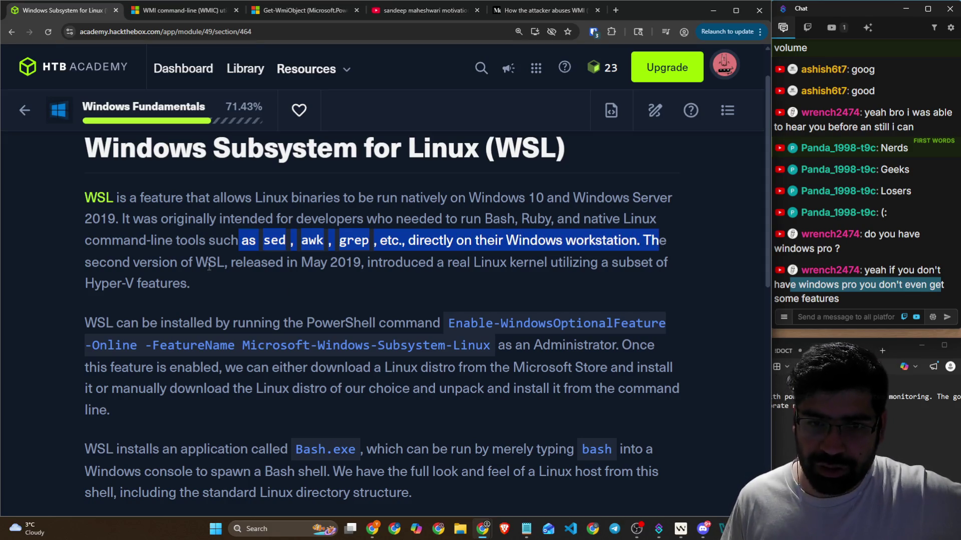
left_click_drag(226, 263, 571, 265)
left_click_drag(645, 264, 684, 266)
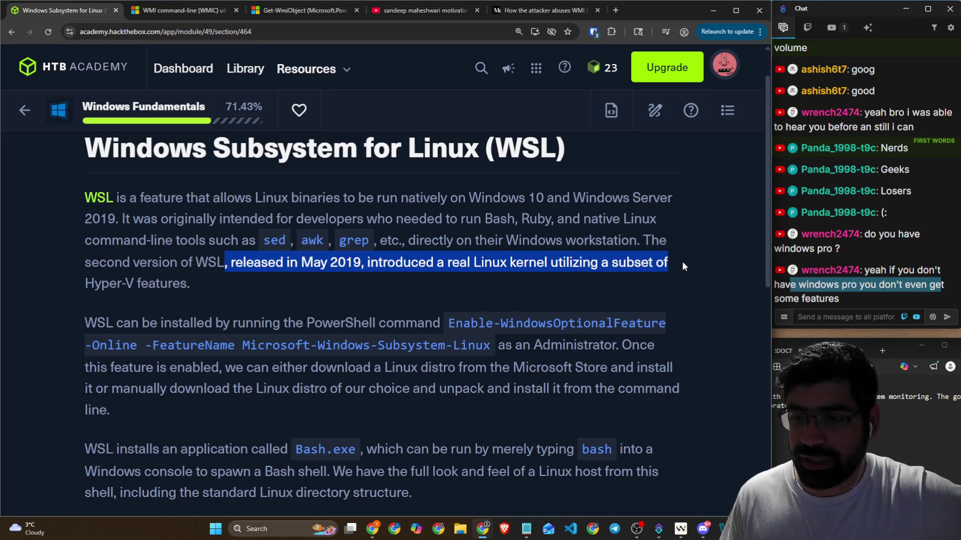
scroll(273, 227, "down", 1)
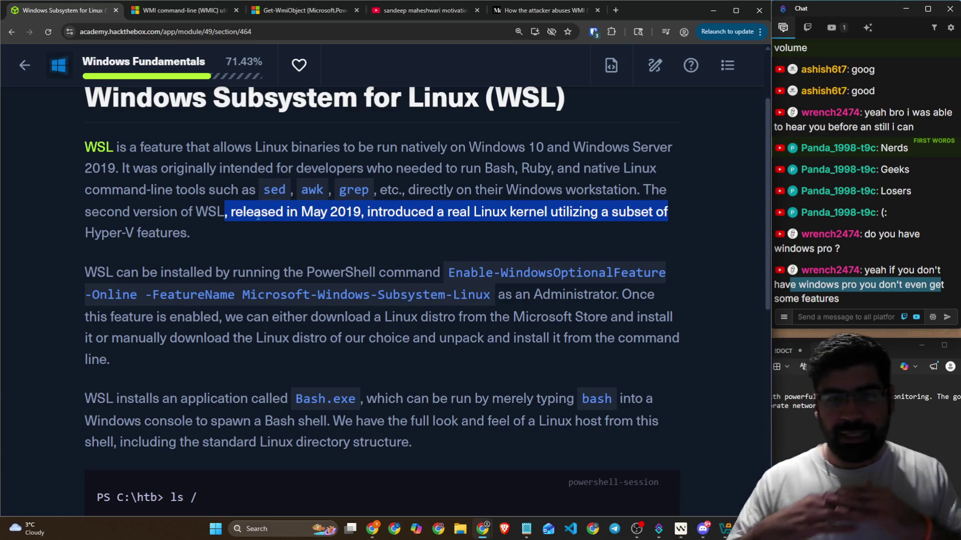
left_click(617, 11)
Step: Load excalidraw.com and draw a wide rounded box across the lower canvas
type("e")
key("Return")
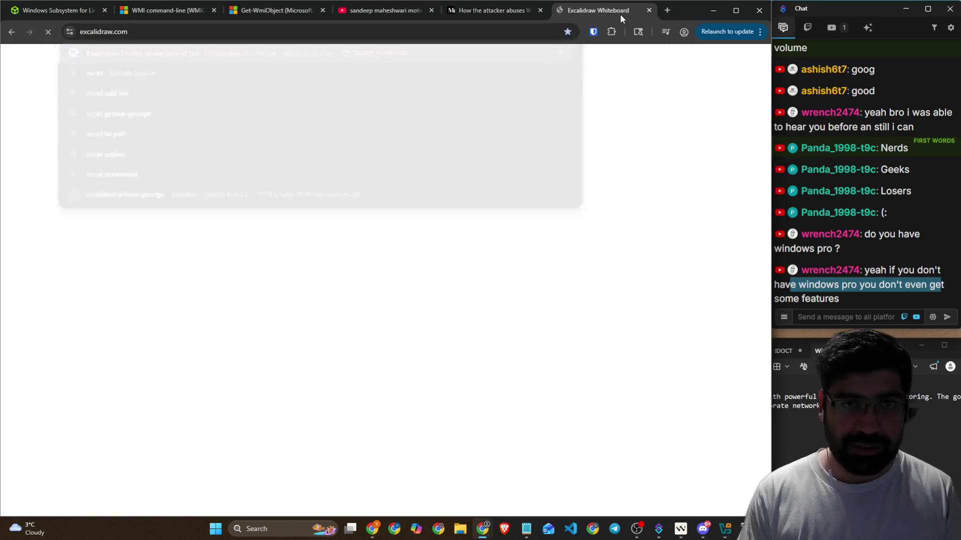
left_click(324, 70)
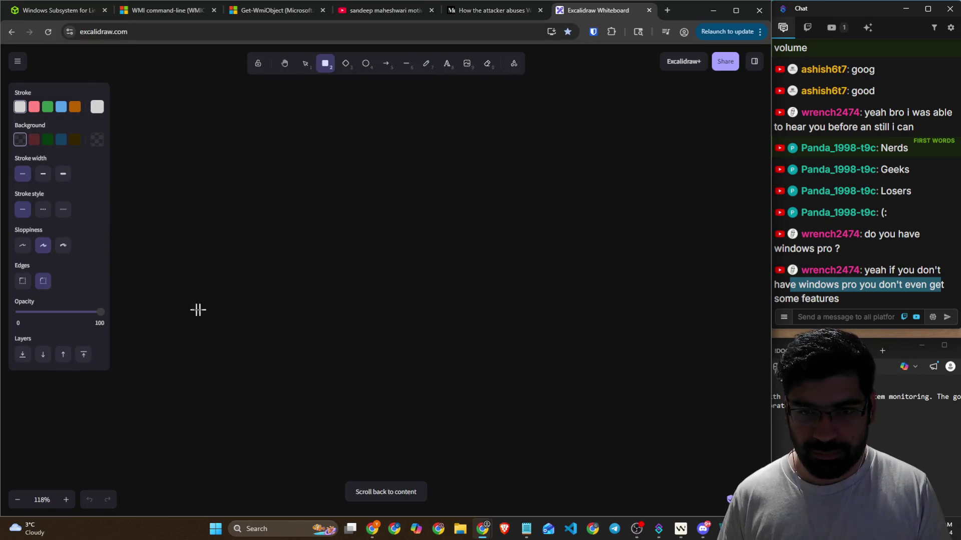
left_click_drag(194, 309, 693, 375)
left_click(424, 70)
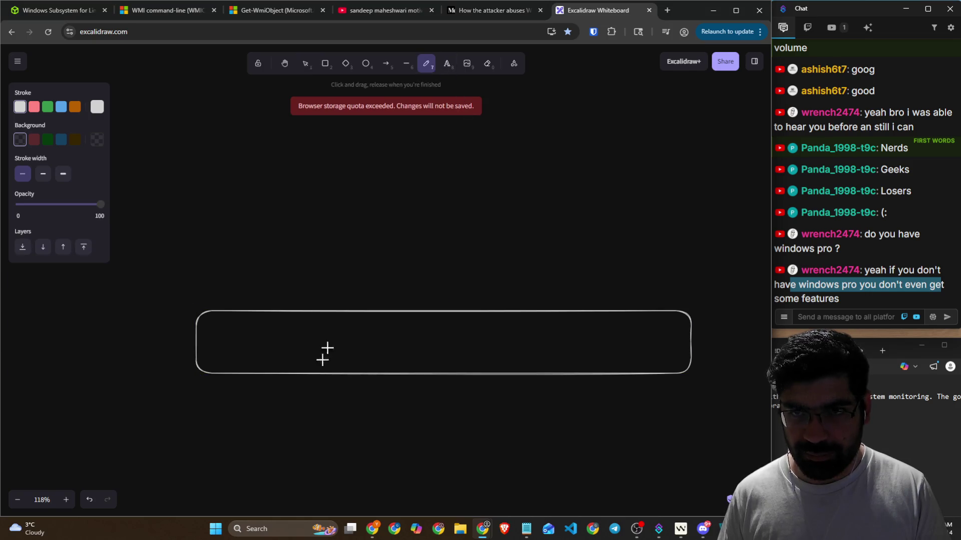
left_click_drag(304, 316, 314, 357)
key("ctrl+z")
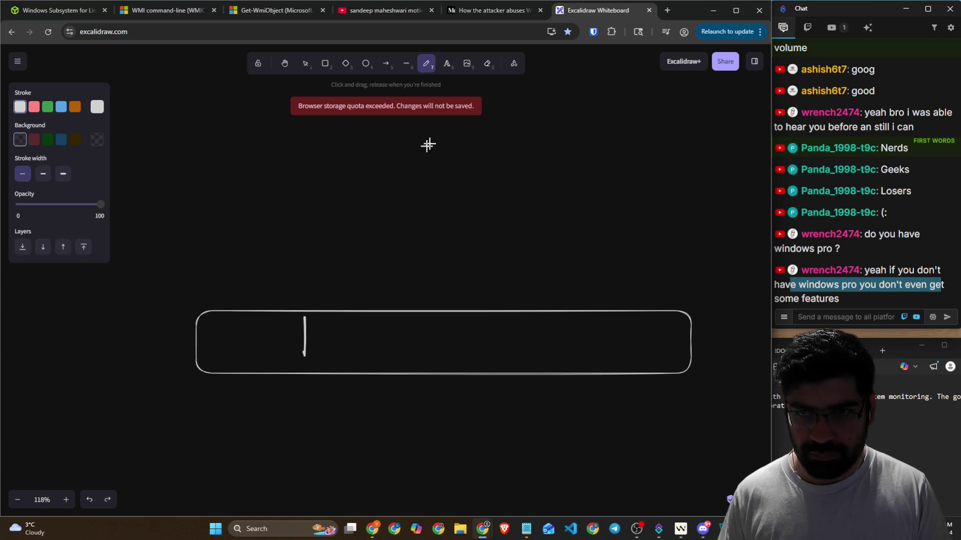
key("ctrl+z")
Step: Label the wide box 'hardware'
left_click(447, 65)
left_click(350, 339)
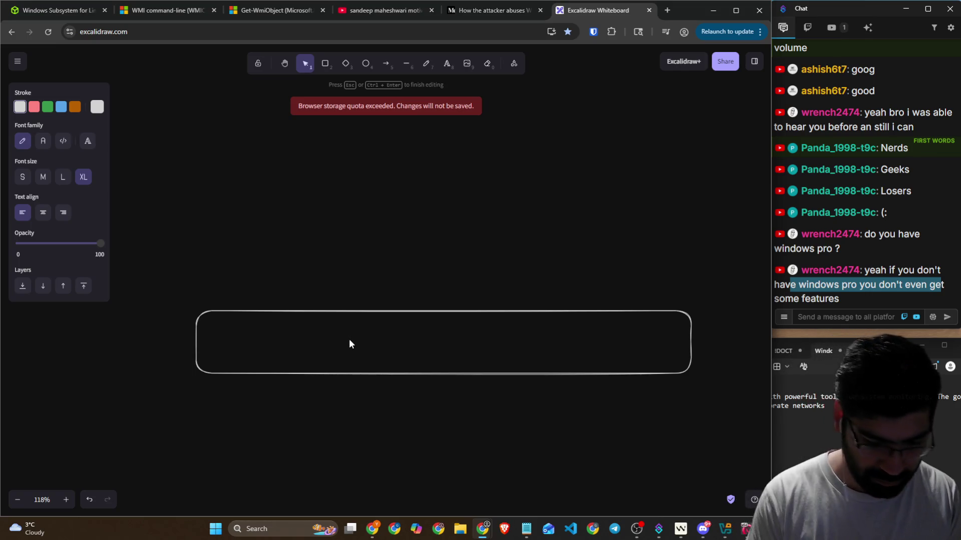
type("hardware")
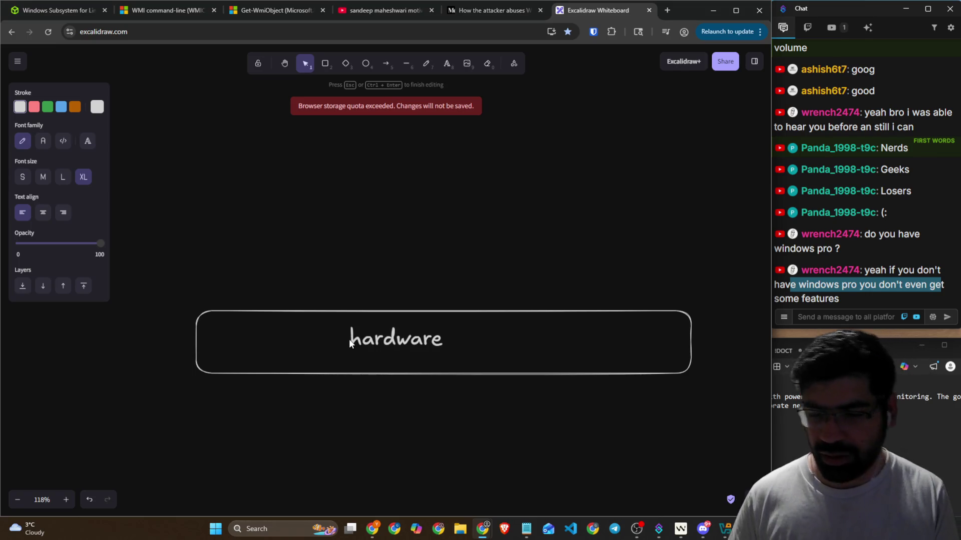
left_click(415, 283)
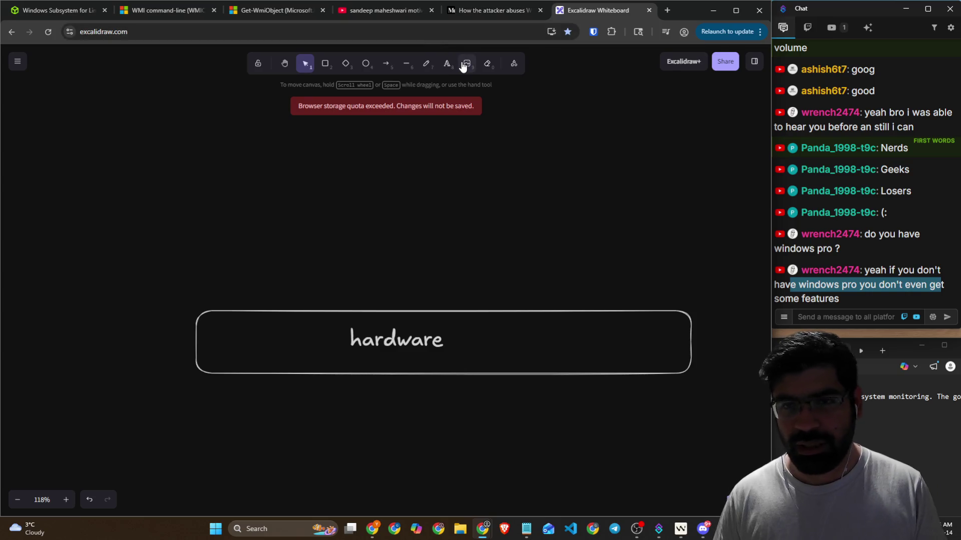
Step: Draw a second wide box directly above the hardware box
left_click(325, 64)
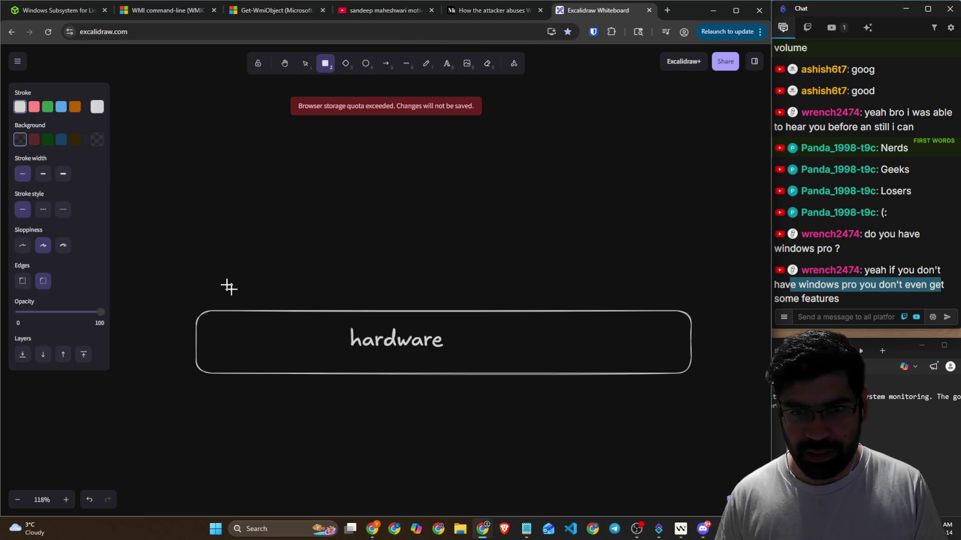
mouse_move(201, 227)
left_mouse_down()
mouse_move(310, 302)
mouse_move(684, 309)
left_mouse_up()
left_click(424, 261)
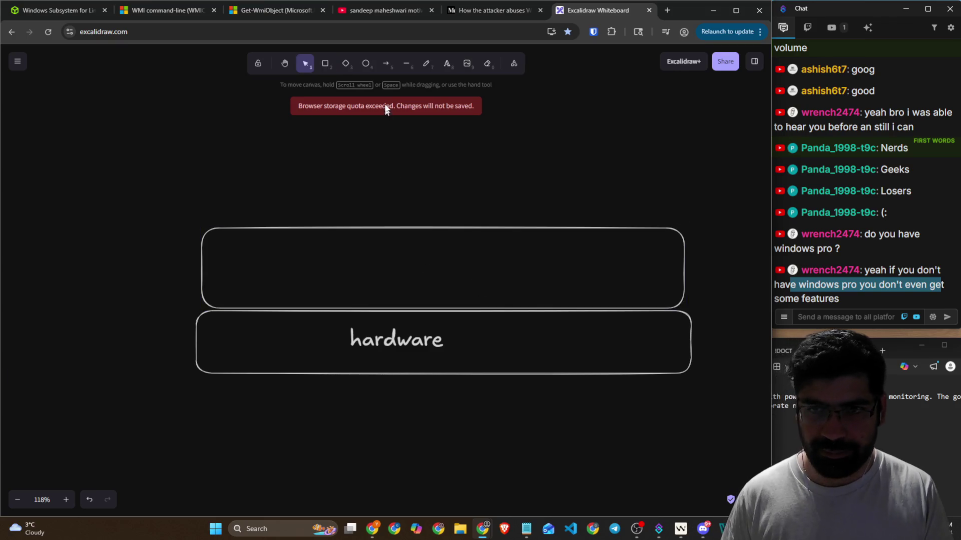
left_click(447, 63)
Step: Label the box above hardware 'Windows'
left_click(385, 256)
type("Windows")
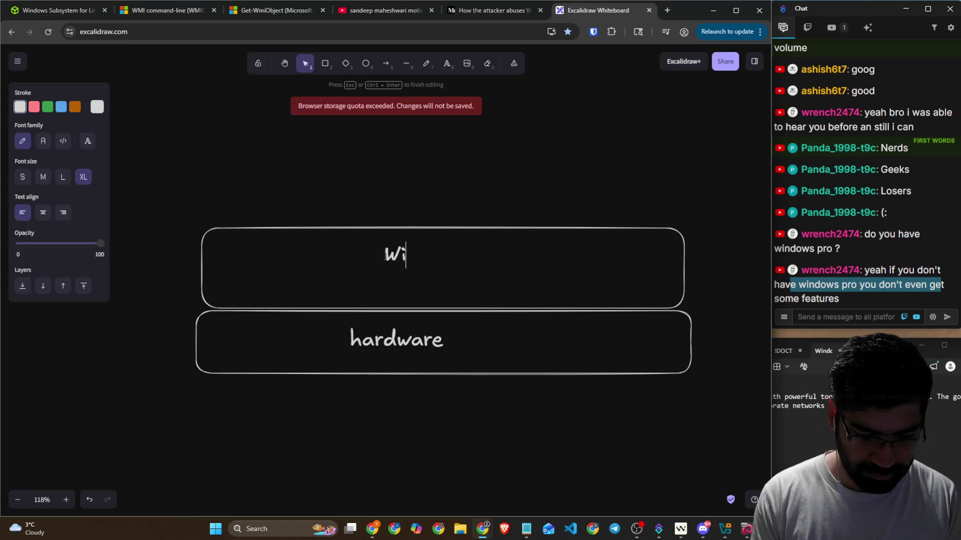
left_click(417, 256)
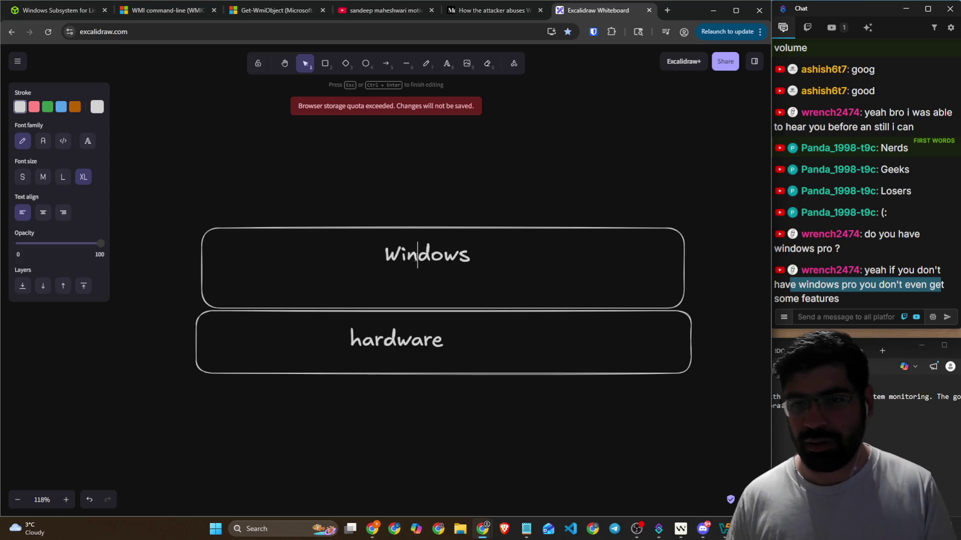
scroll(417, 230, "up", 1)
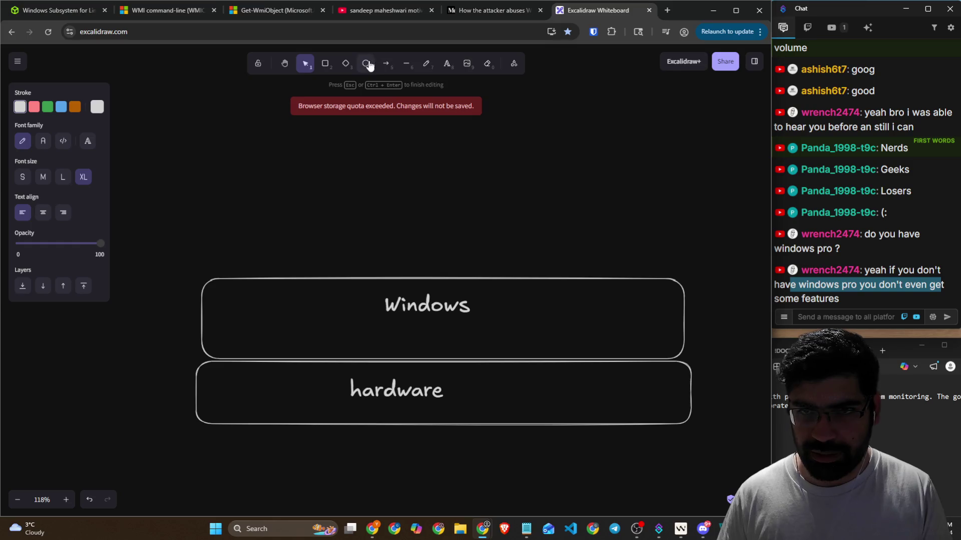
left_click(447, 64)
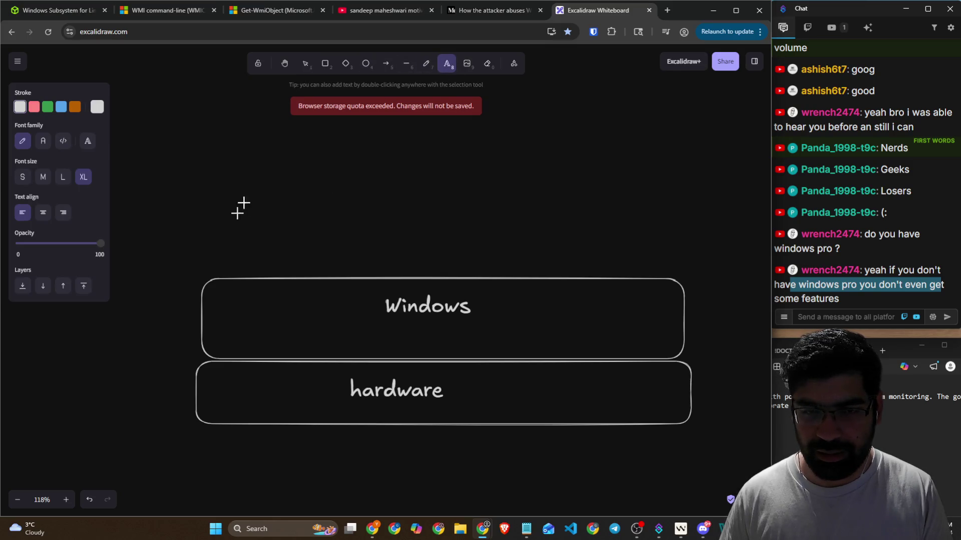
Step: Draw a small box above Windows, flush left, and a wide box to its right
left_click(325, 64)
left_click_drag(250, 142, 388, 272)
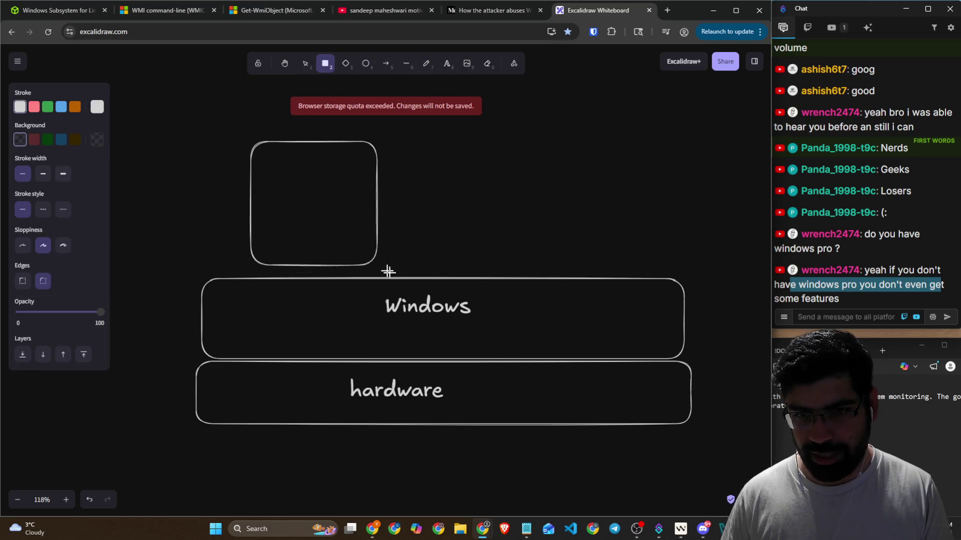
left_click_drag(300, 206, 249, 209)
key("Escape")
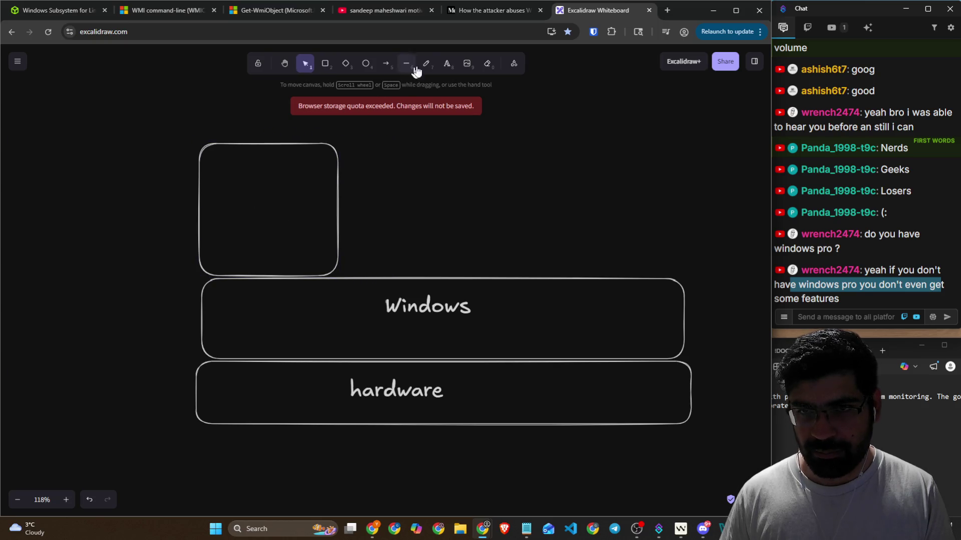
left_click(325, 64)
left_click_drag(357, 210, 673, 277)
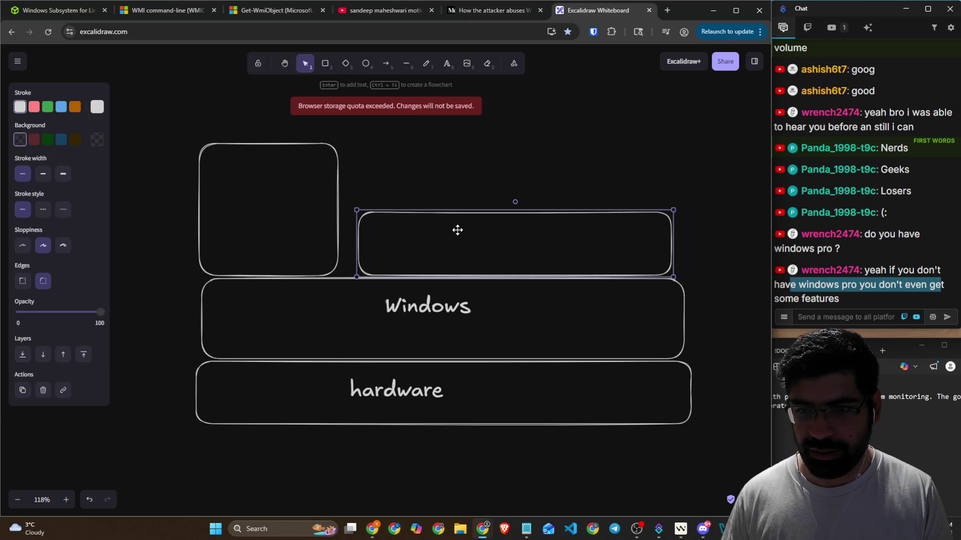
key("Escape")
left_click(426, 70)
Step: Label the wide right-hand box 'Hyper-V', correcting the typo
left_click(447, 64)
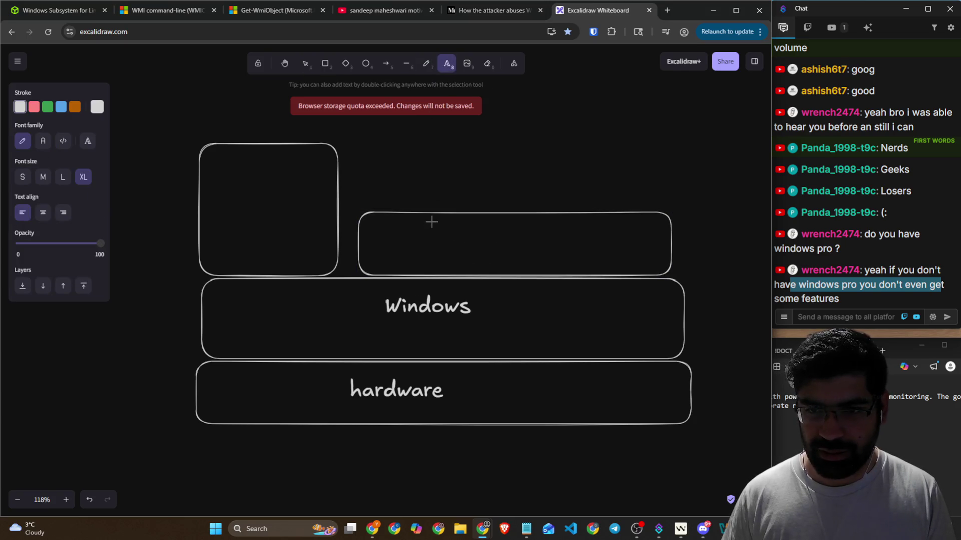
left_click(433, 220)
key("Escape")
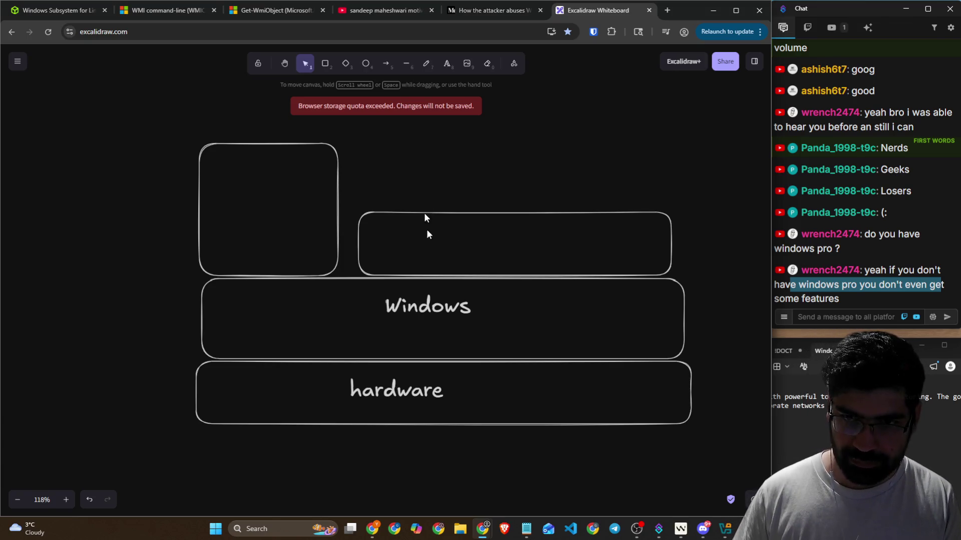
left_click(447, 63)
left_click(435, 245)
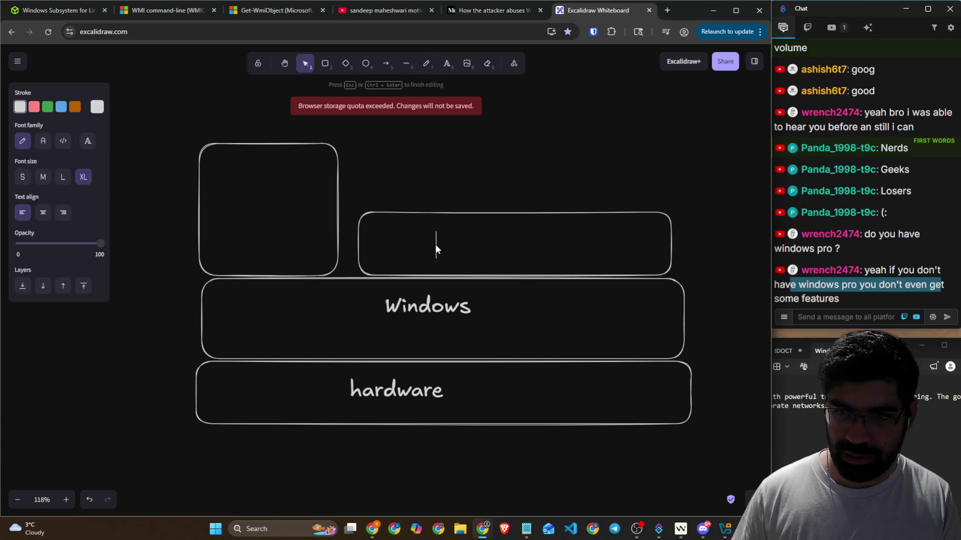
type("Hpy")
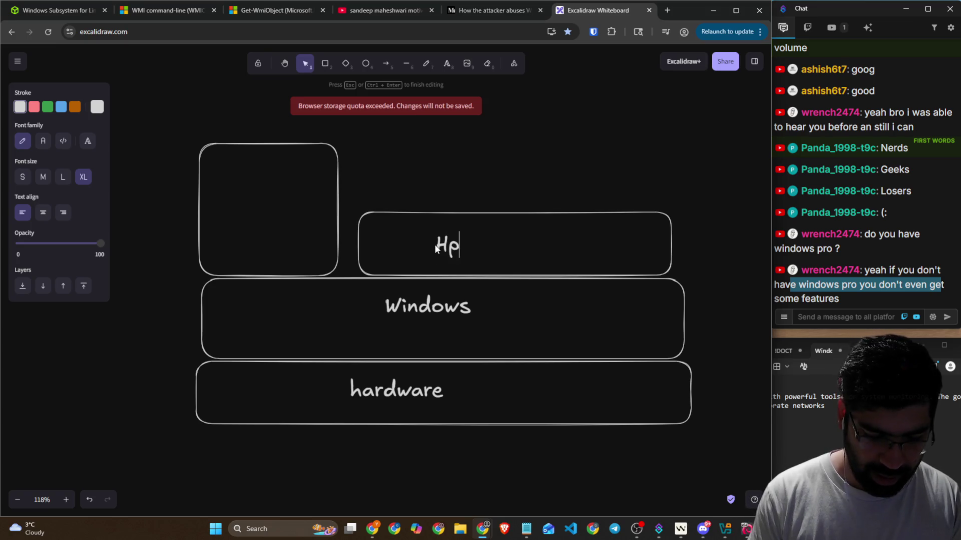
key("BackSpace")
key("BackSpace")
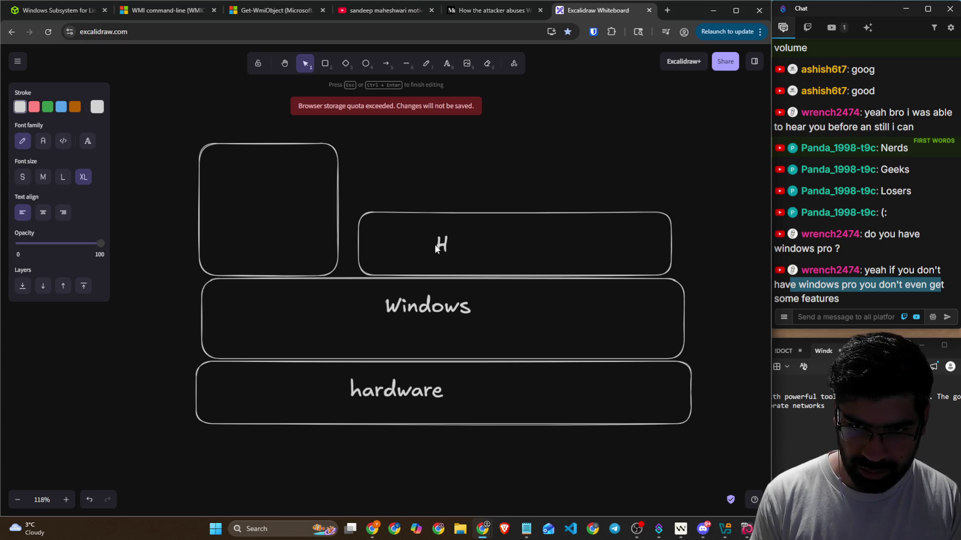
type("yper")
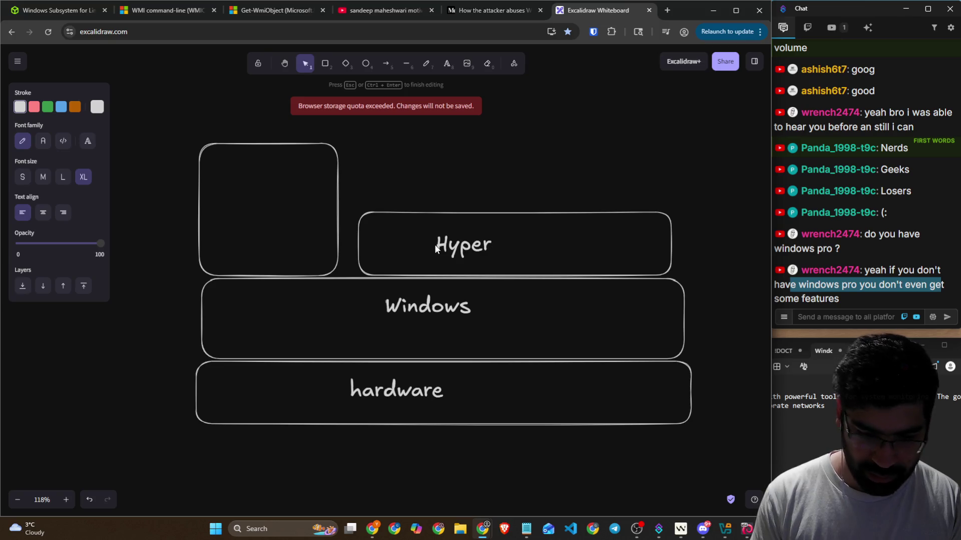
type("-V")
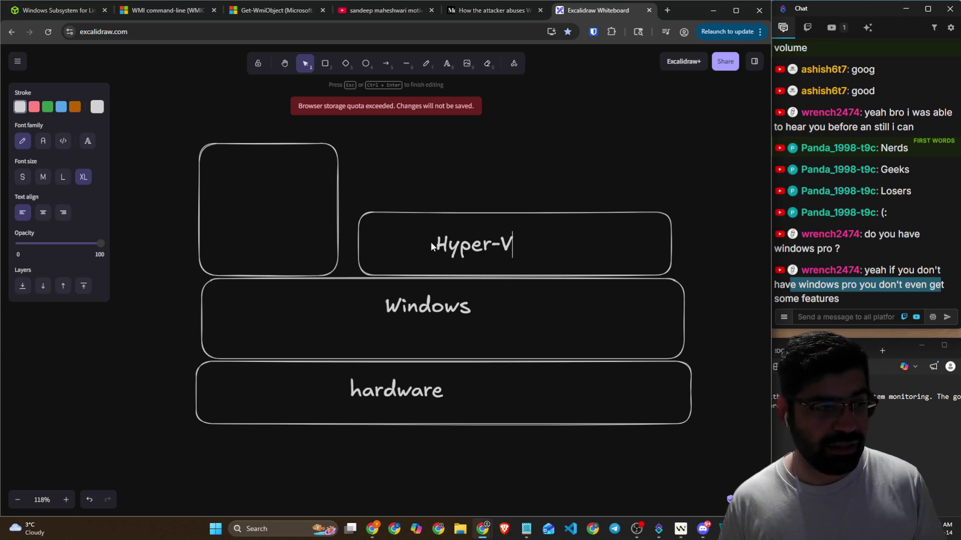
left_click(530, 171)
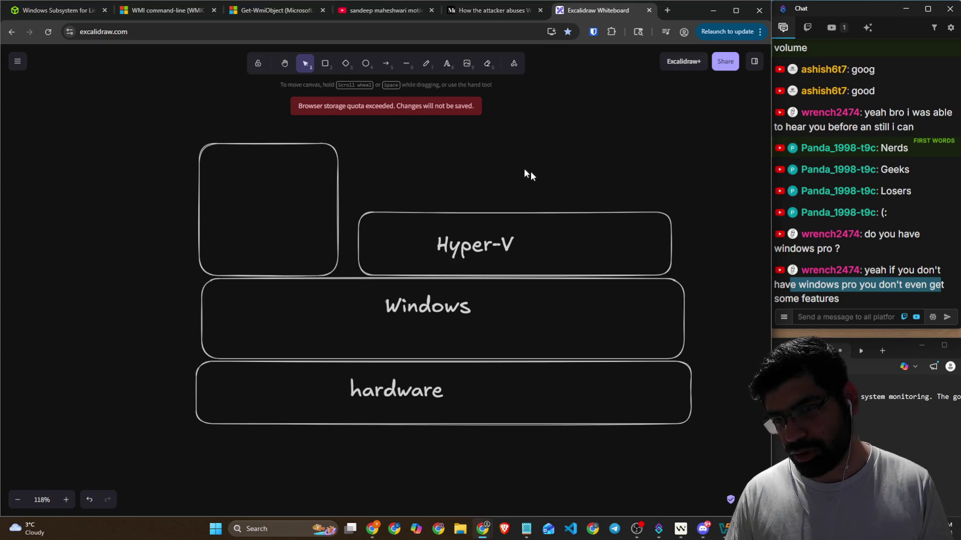
left_click(428, 69)
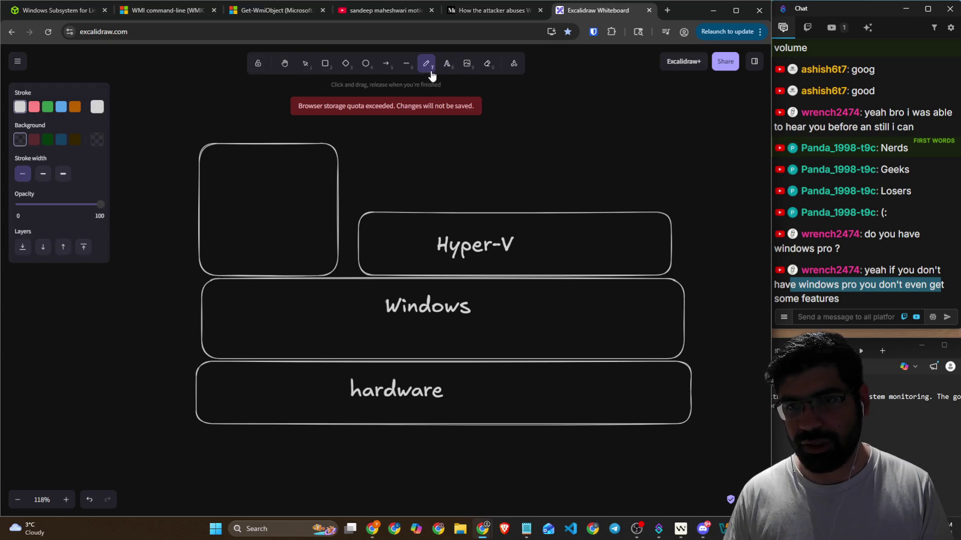
Step: Add a box labelled 'ubuntu' above Hyper-V and widen it to the right
left_click(325, 64)
left_click_drag(380, 132, 462, 212)
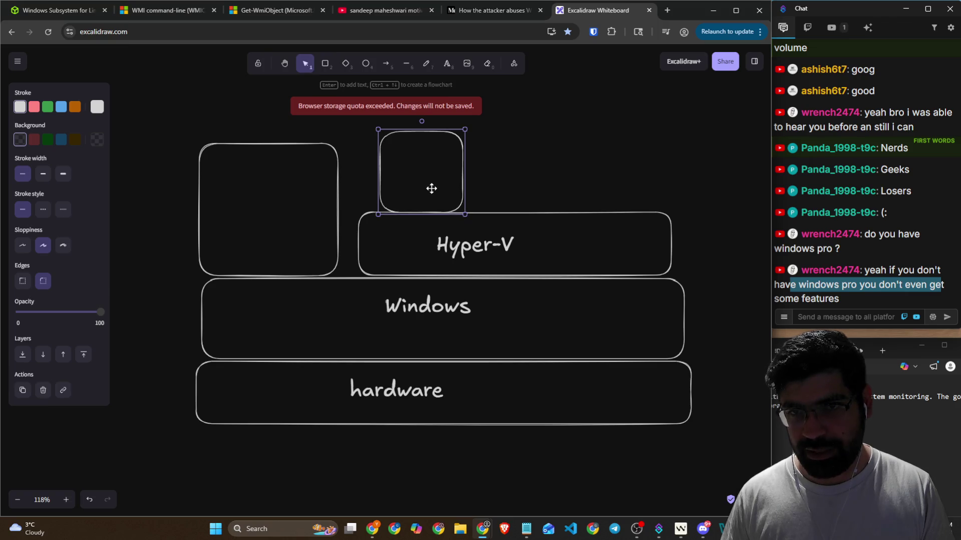
key("Escape")
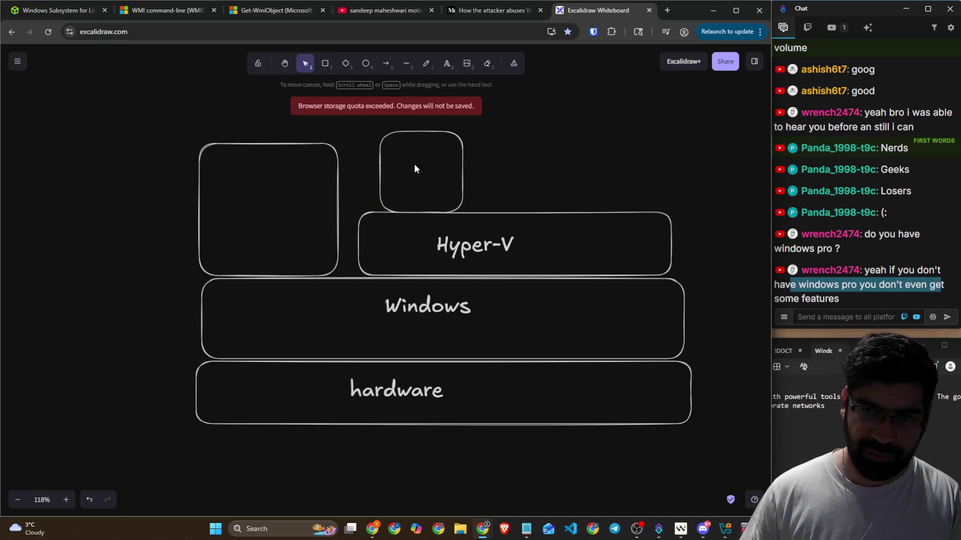
left_click(447, 64)
left_click(394, 163)
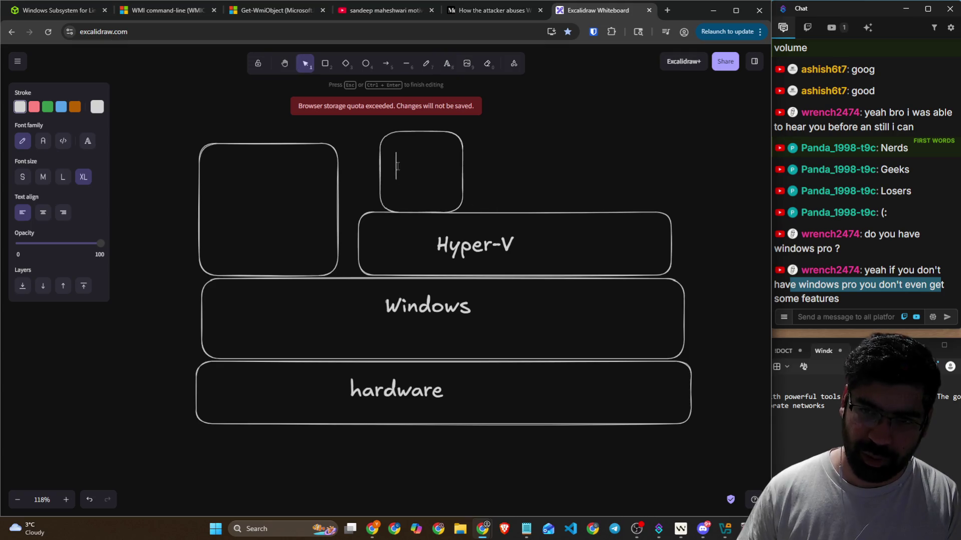
type("ubuntu")
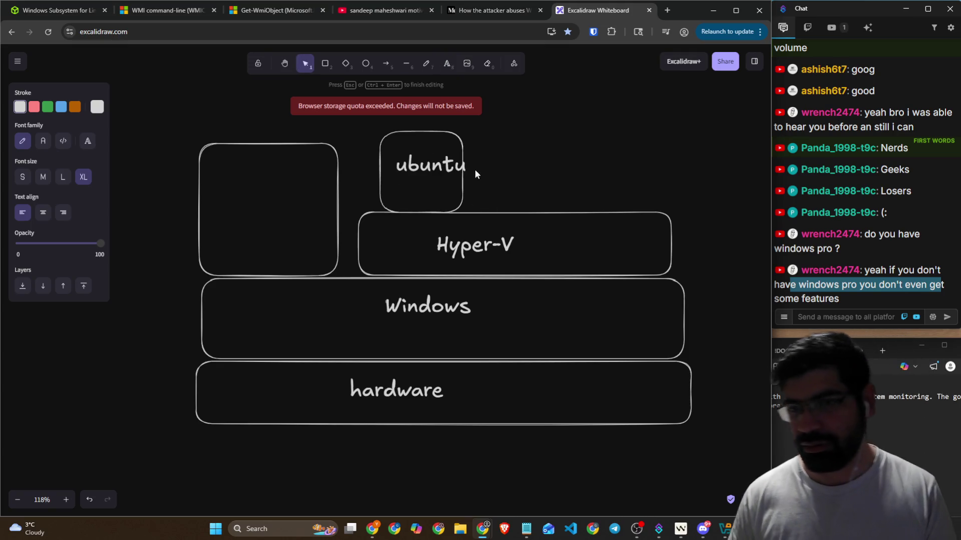
left_click(474, 170)
left_click(459, 148)
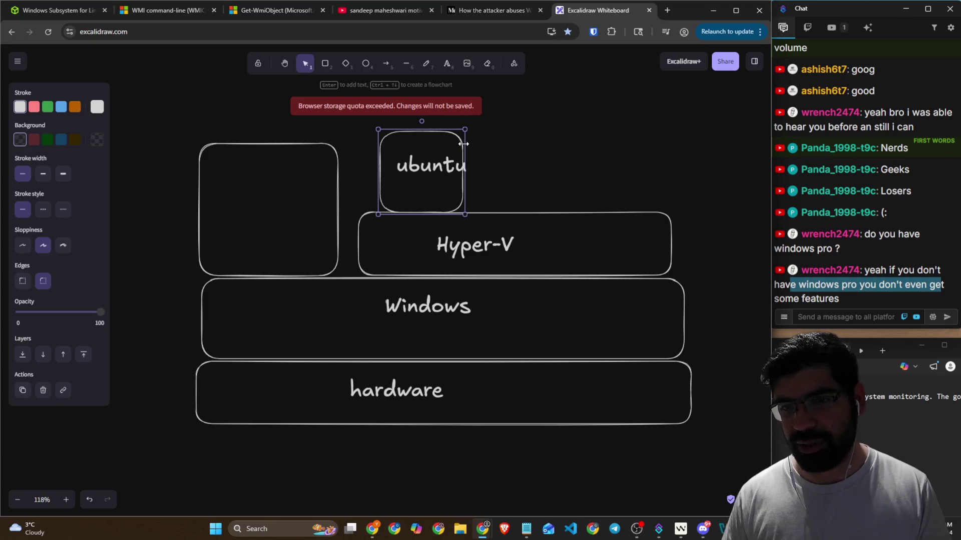
left_click_drag(463, 144, 500, 144)
left_click(568, 176)
Step: Hand-write a circled, underlined 'WSL' beside ubuntu, then return to the WSL lesson
left_click(427, 64)
mouse_move(671, 126)
left_mouse_down()
mouse_move(705, 115)
mouse_move(708, 222)
mouse_move(583, 285)
left_mouse_up()
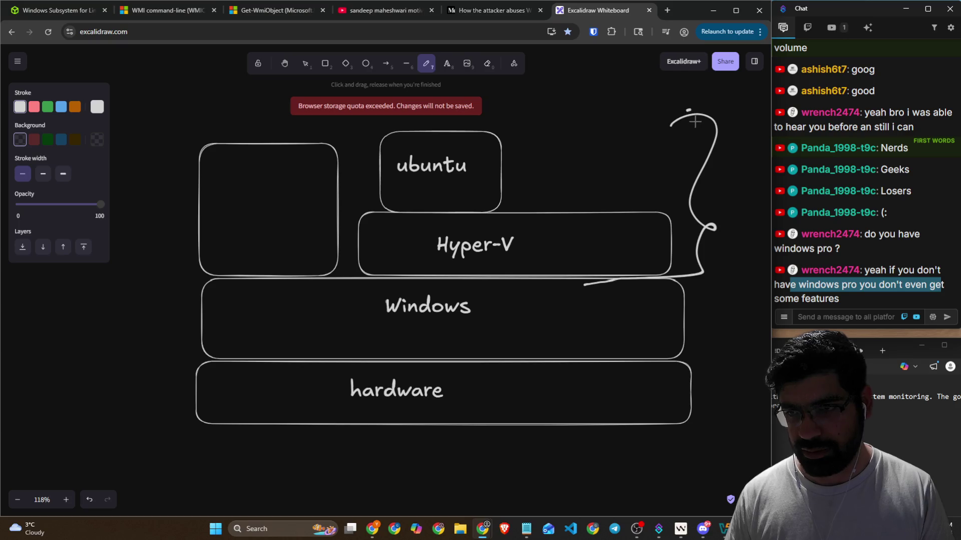
mouse_move(676, 116)
left_mouse_down()
mouse_move(624, 204)
mouse_move(608, 209)
left_mouse_up()
left_click_drag(658, 161, 706, 160)
left_click_drag(646, 200, 725, 176)
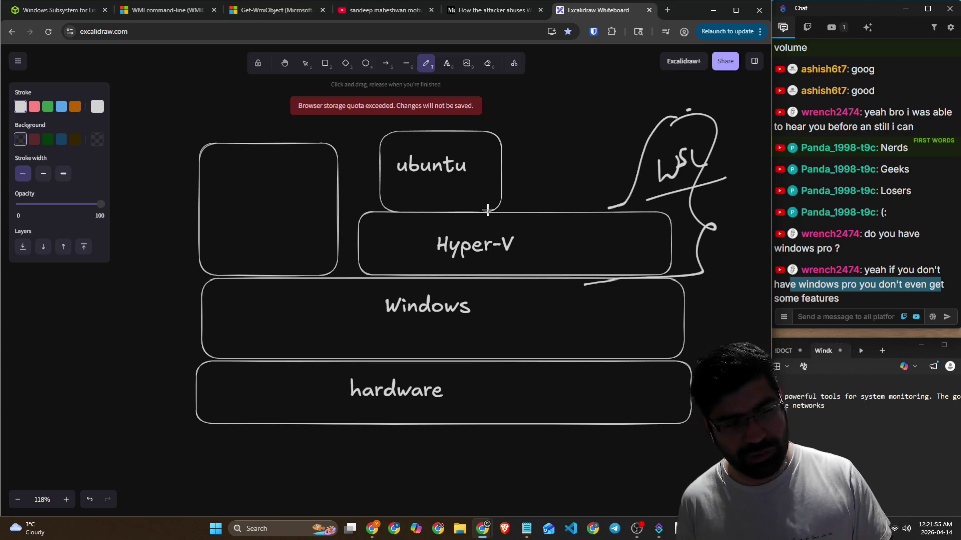
left_click(69, 17)
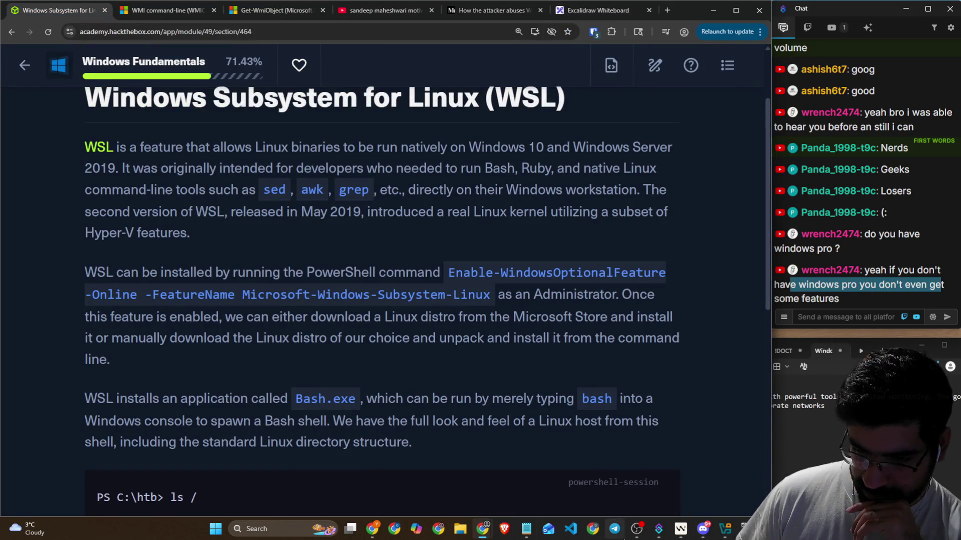
left_click(291, 530)
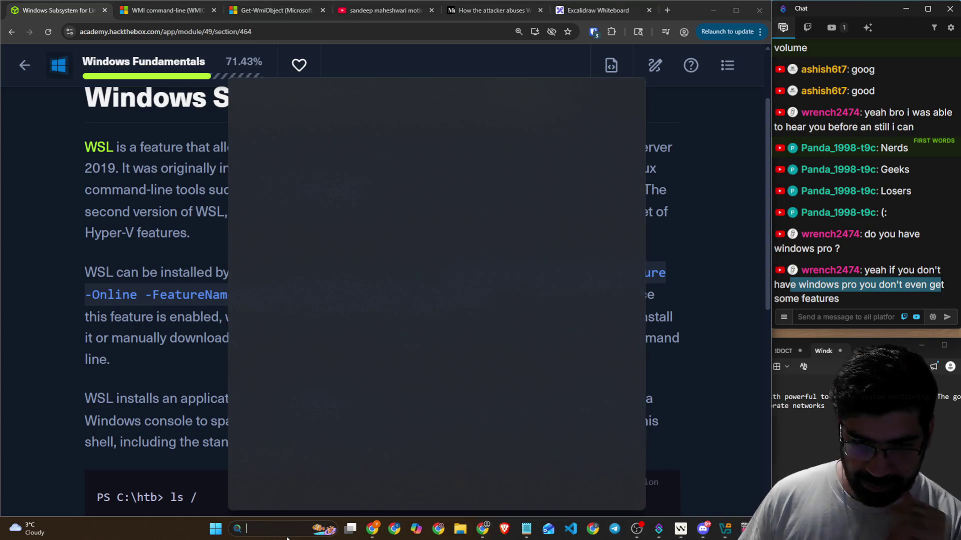
type("wsl")
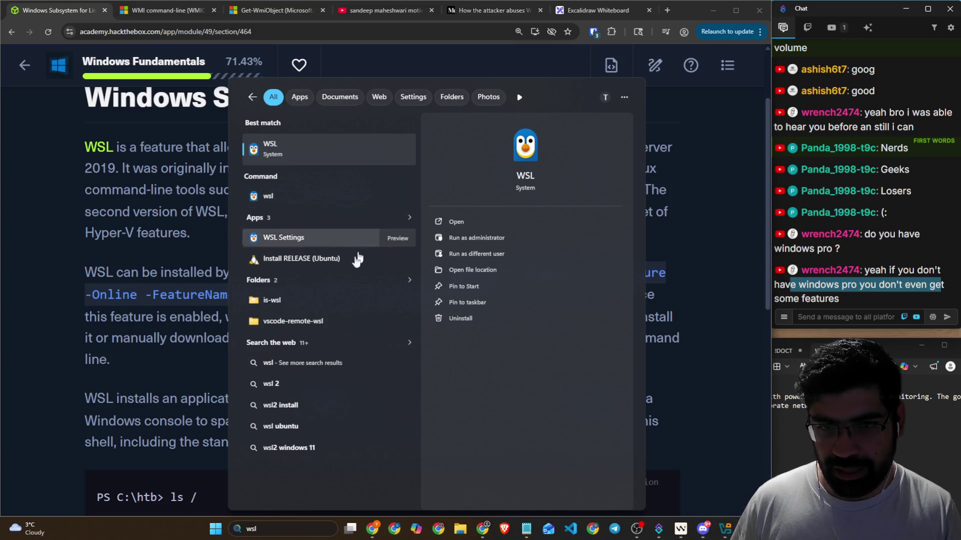
left_click(673, 373)
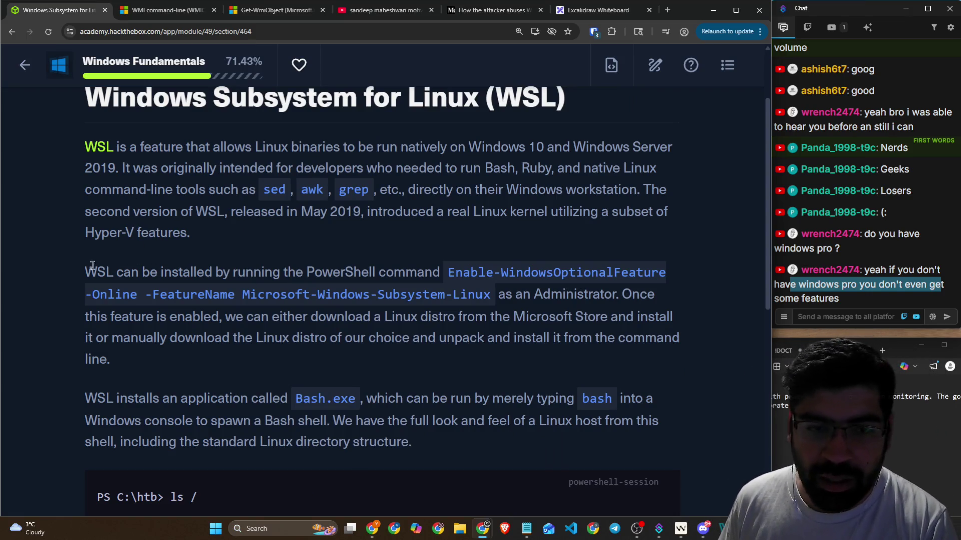
mouse_move(92, 266)
left_mouse_down()
mouse_move(341, 260)
mouse_move(620, 272)
left_mouse_up()
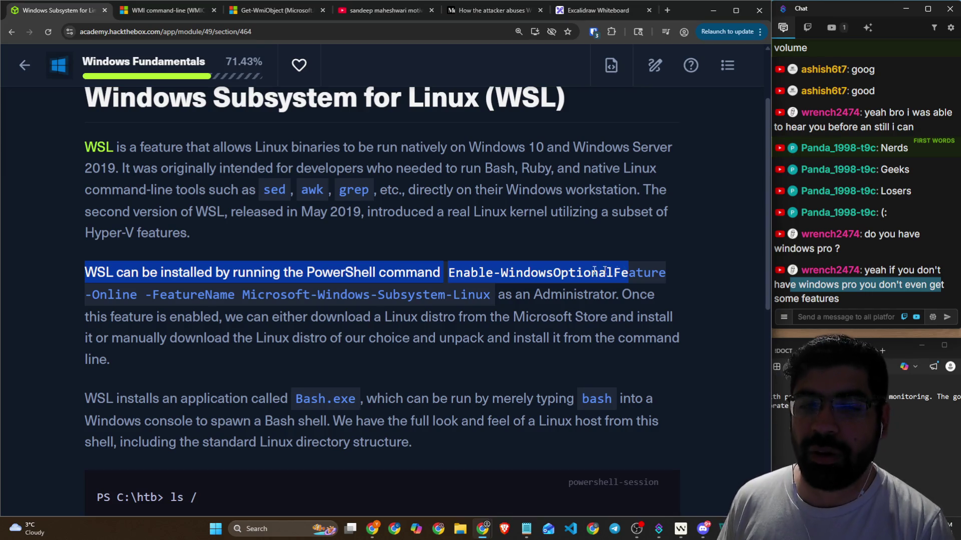
left_click_drag(190, 296, 642, 294)
left_click_drag(155, 316, 669, 316)
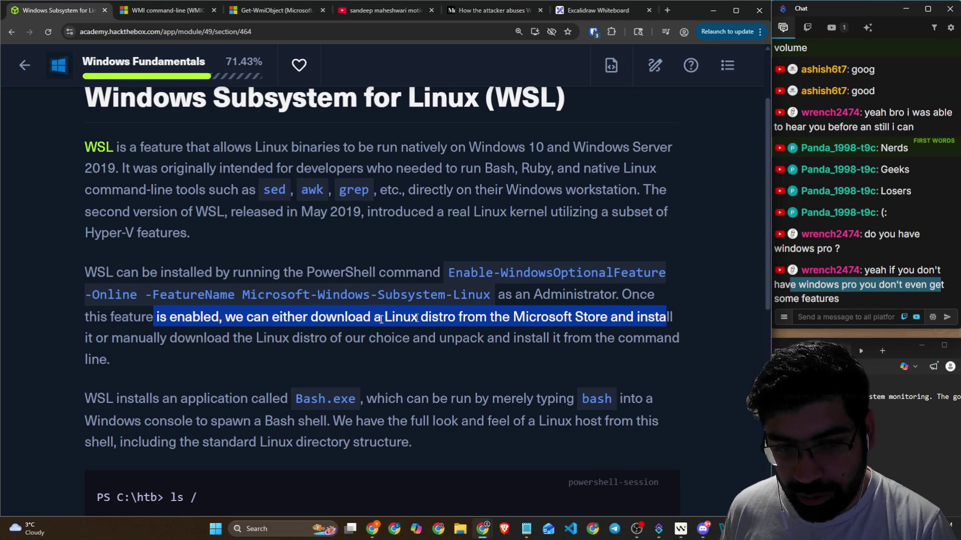
left_click_drag(123, 337, 617, 336)
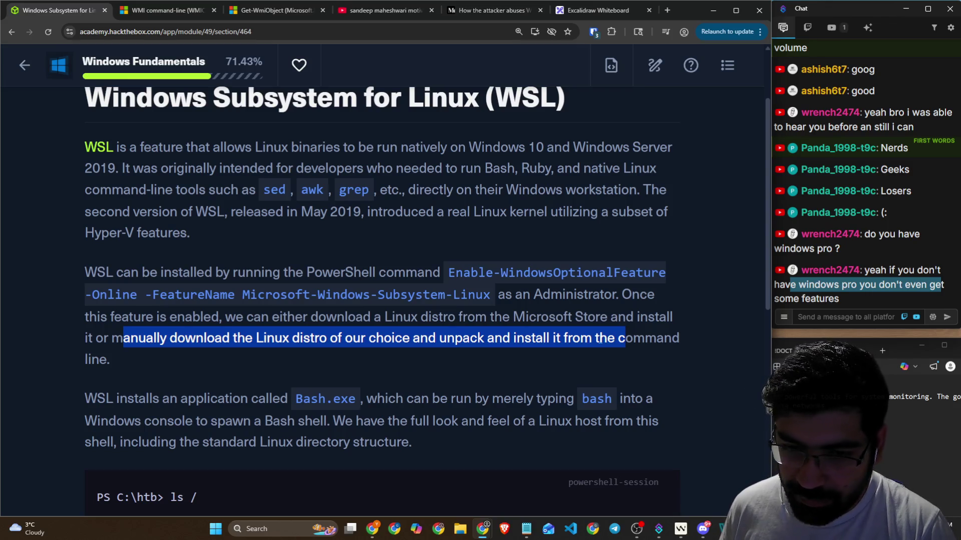
scroll(441, 333, "down", 5)
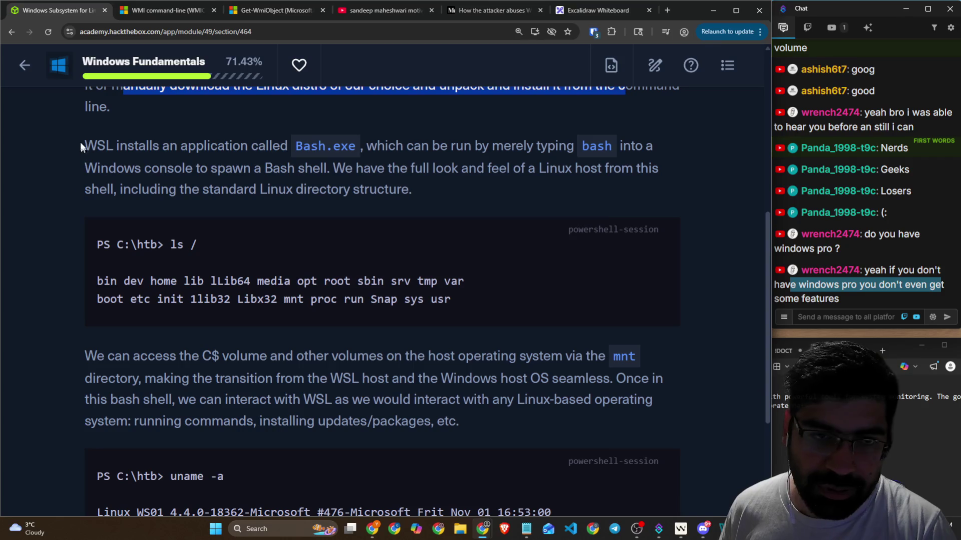
left_click_drag(81, 146, 524, 151)
left_click(125, 144)
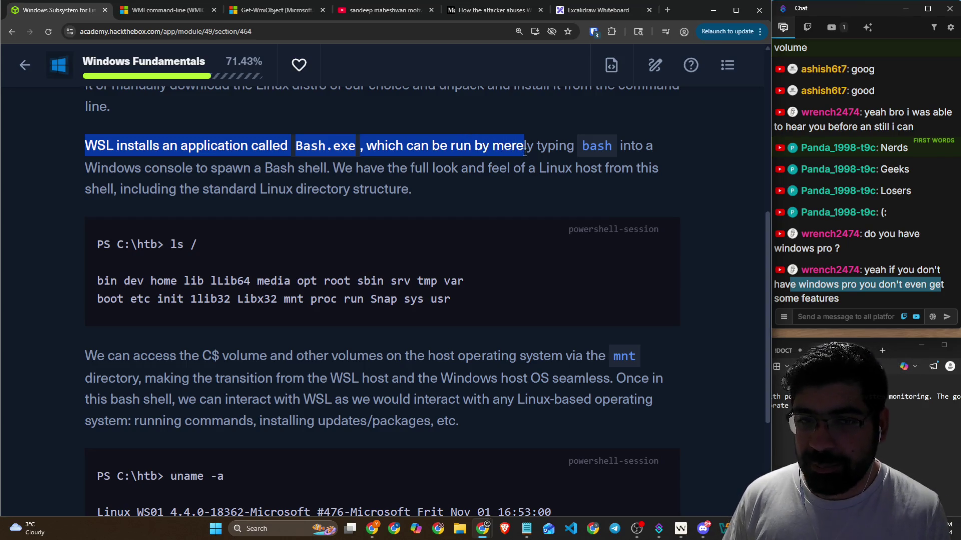
left_click_drag(197, 173, 655, 176)
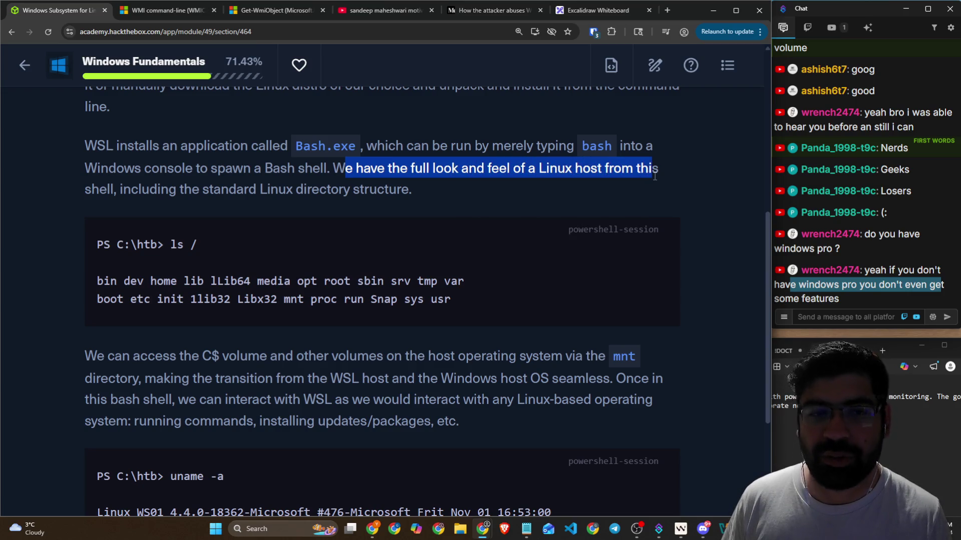
left_click_drag(138, 190, 392, 189)
scroll(223, 256, "down", 2)
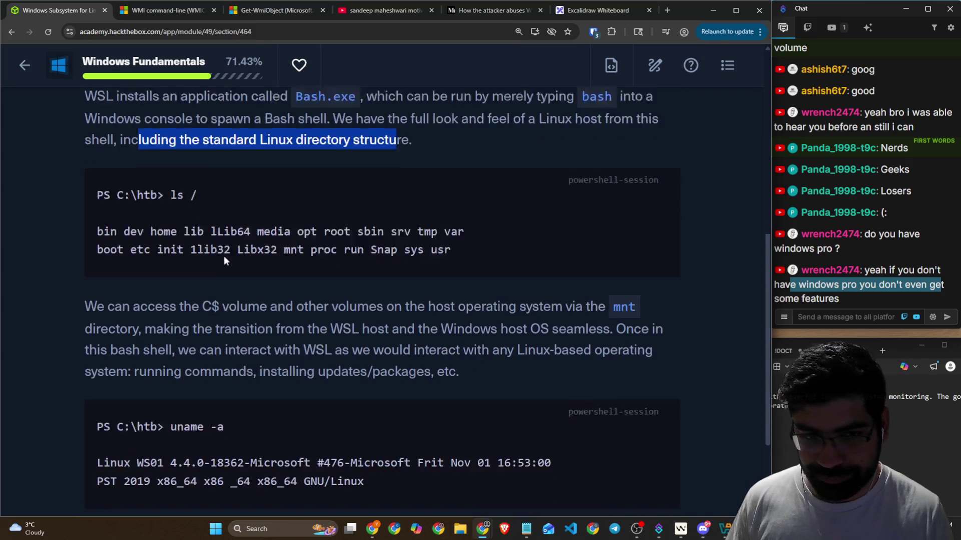
left_click_drag(171, 145, 217, 146)
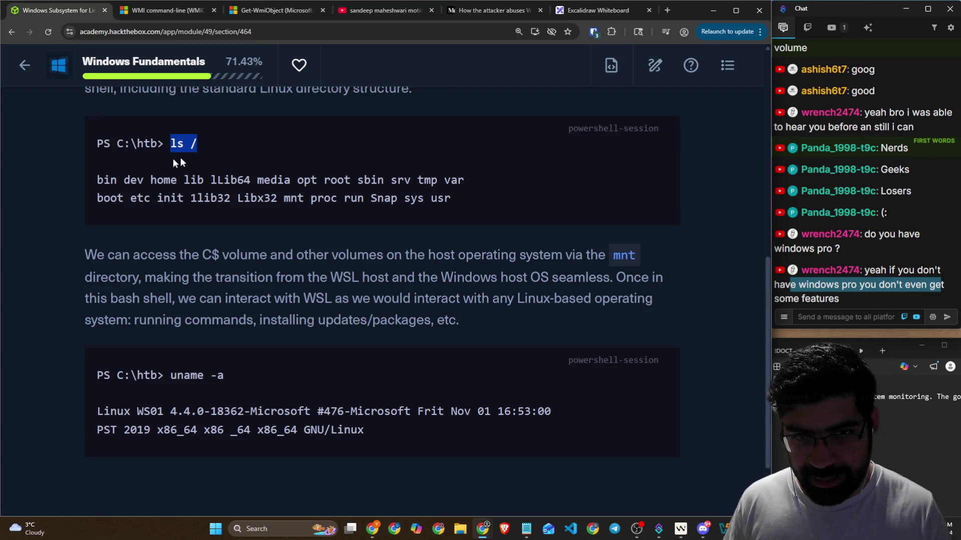
left_click_drag(97, 180, 446, 196)
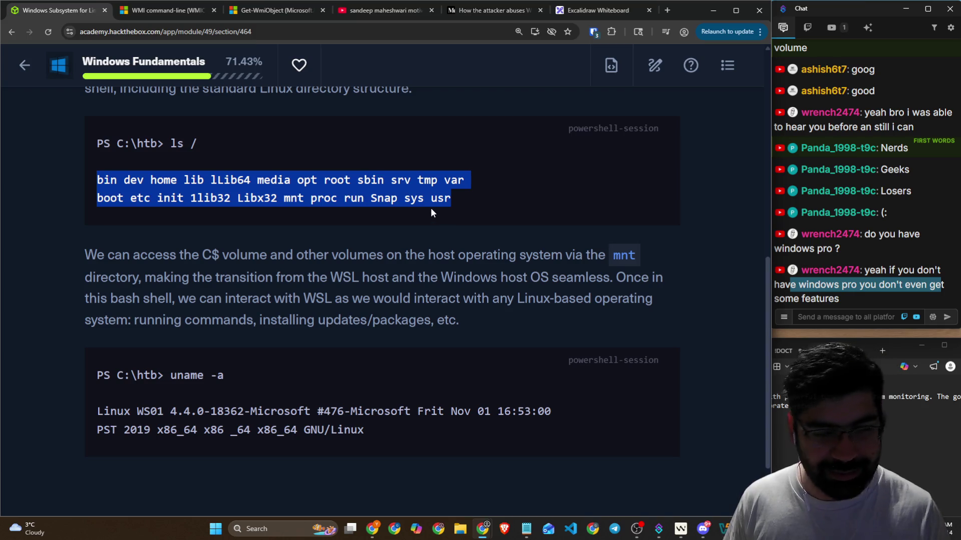
scroll(200, 208, "down", 2)
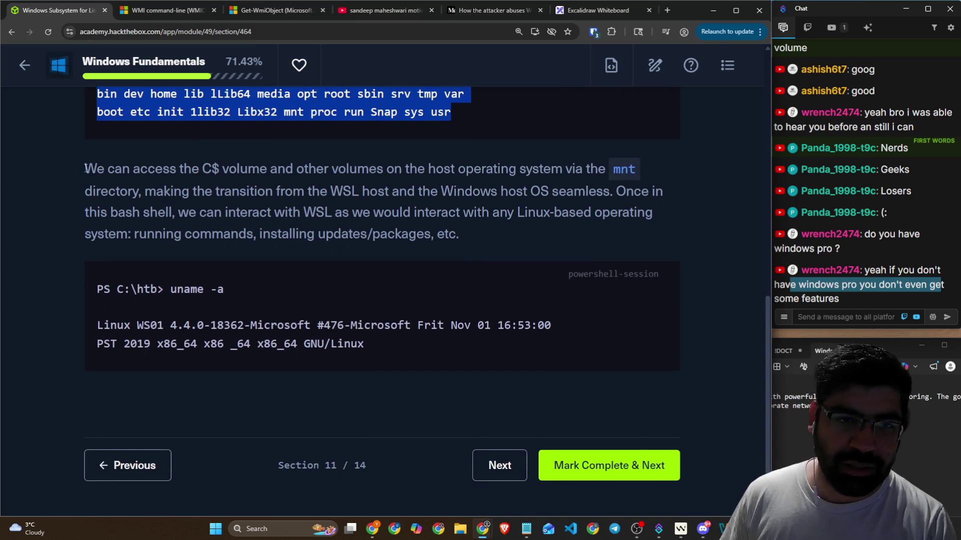
left_click_drag(85, 169, 260, 173)
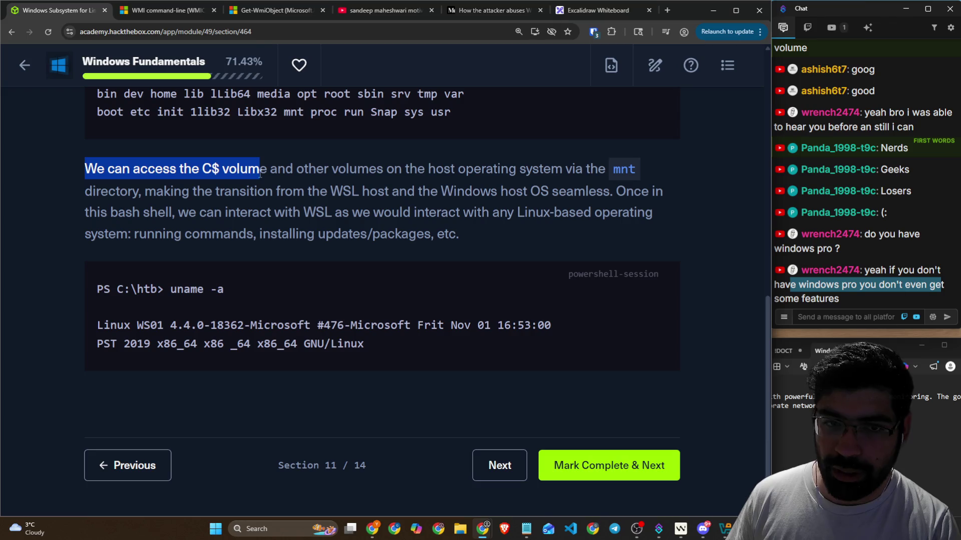
left_click(193, 170)
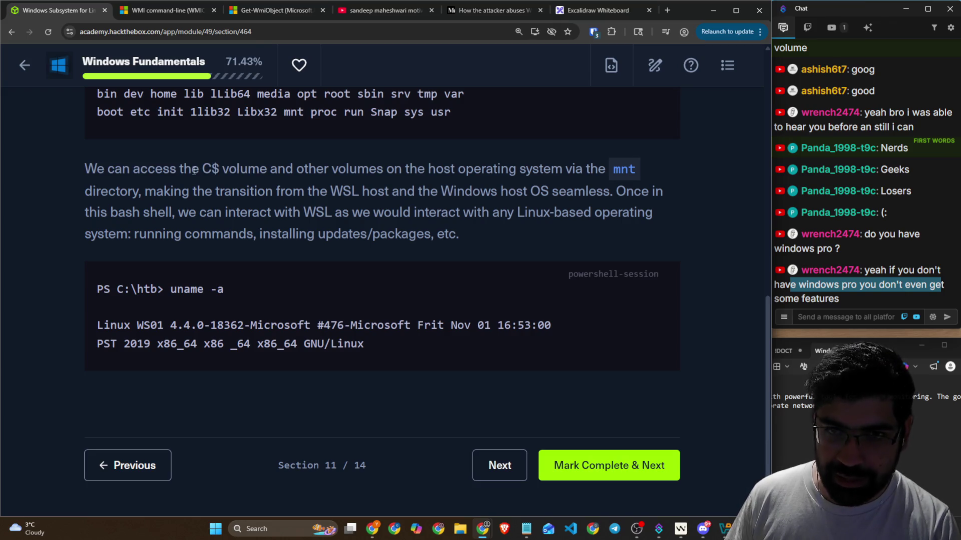
left_click_drag(199, 170, 228, 173)
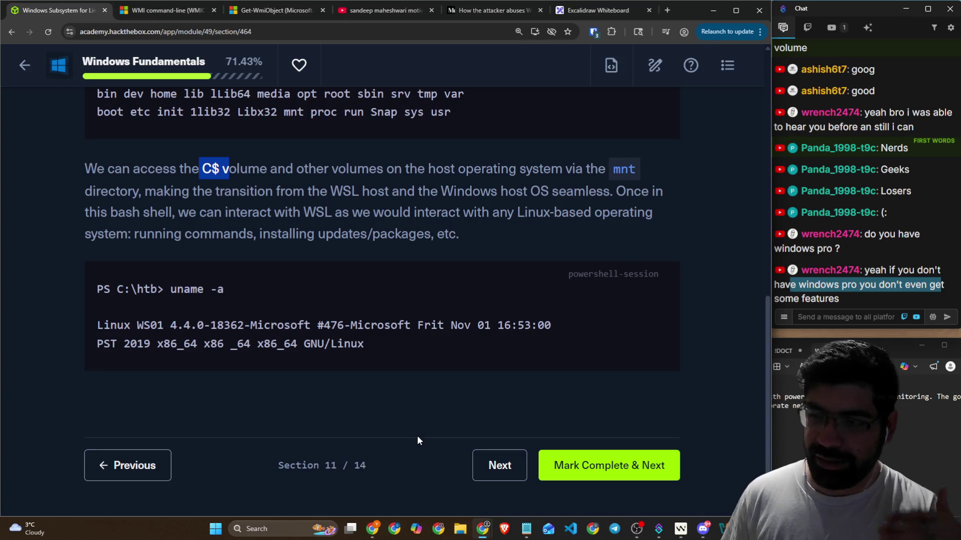
left_click(343, 217)
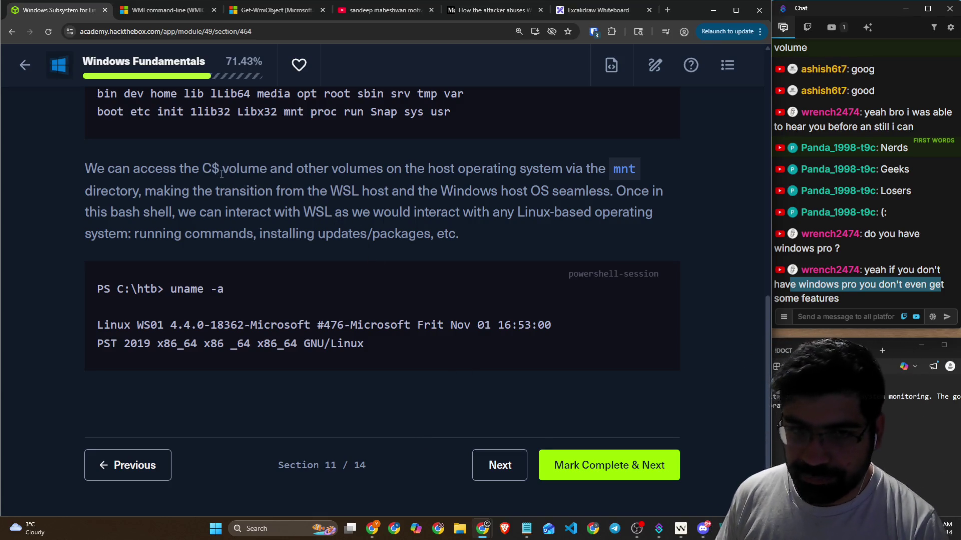
left_click_drag(314, 171, 626, 164)
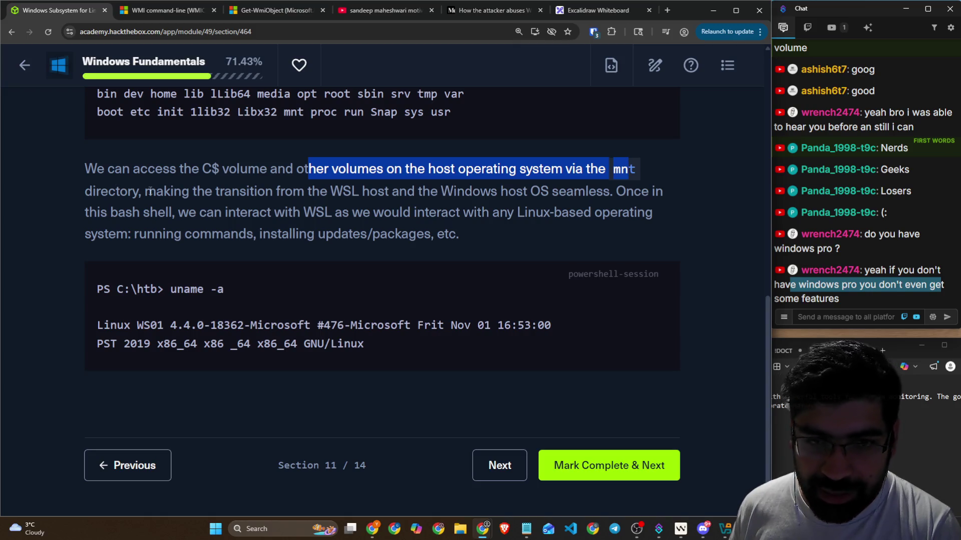
left_click_drag(157, 192, 608, 190)
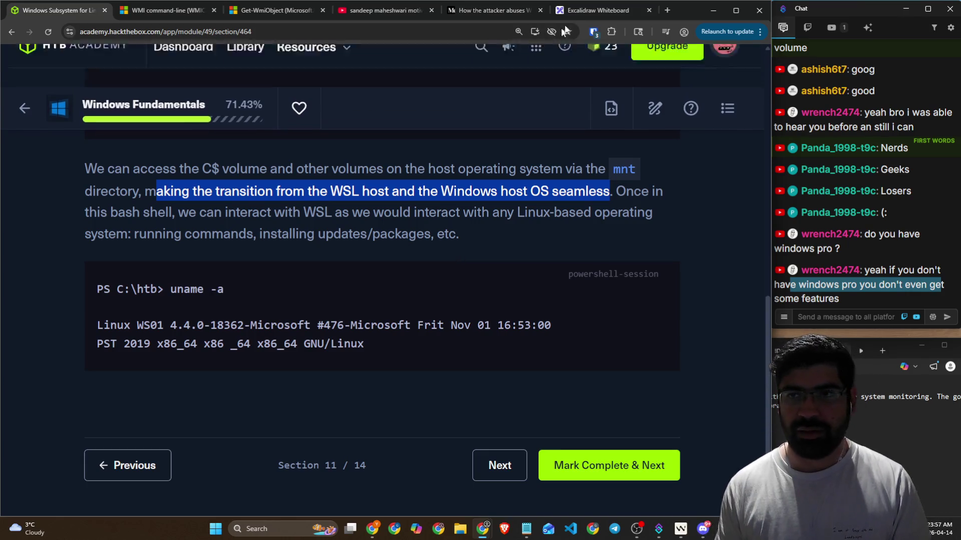
key("ctrl+shift+Tab")
Step: Hand-write 'Storage' in the hardware box and draw a double-headed arrow from ubuntu down to it
mouse_move(416, 183)
left_mouse_down()
mouse_move(385, 179)
mouse_move(444, 182)
left_mouse_up()
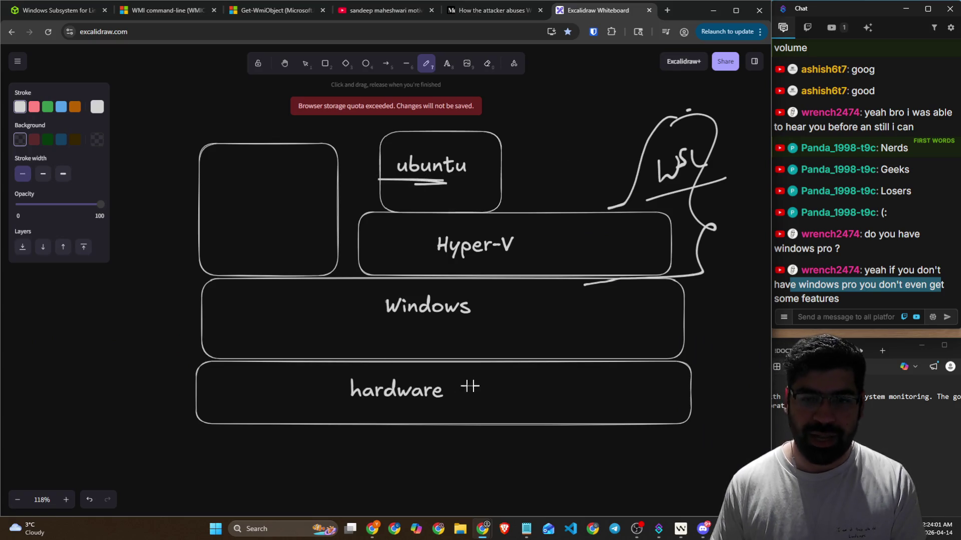
mouse_move(534, 378)
left_mouse_down()
mouse_move(568, 400)
mouse_move(633, 405)
left_mouse_up()
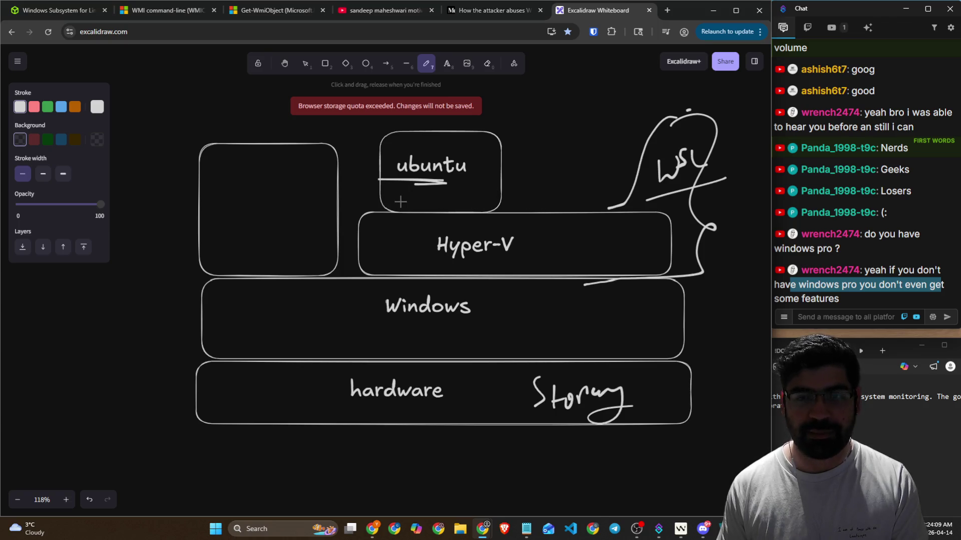
mouse_move(492, 188)
left_mouse_down()
mouse_move(550, 195)
mouse_move(539, 376)
mouse_move(555, 358)
left_mouse_up()
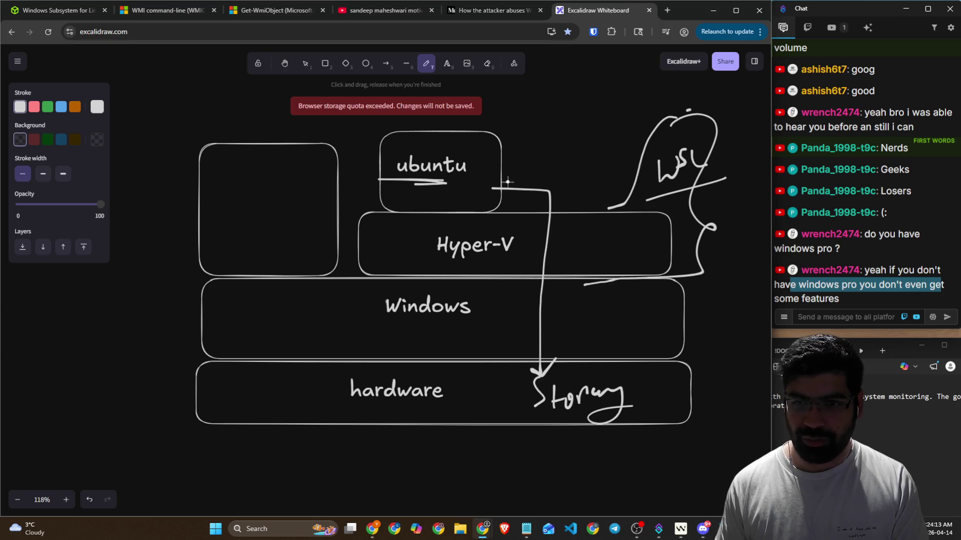
left_click_drag(503, 190, 513, 186)
left_click_drag(484, 314, 522, 285)
left_click_drag(484, 333, 523, 307)
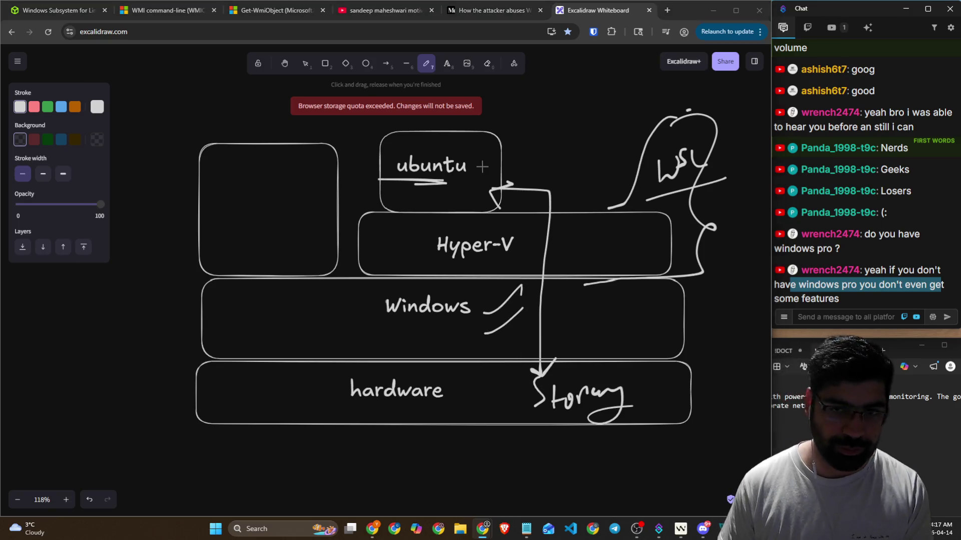
key("ctrl+1")
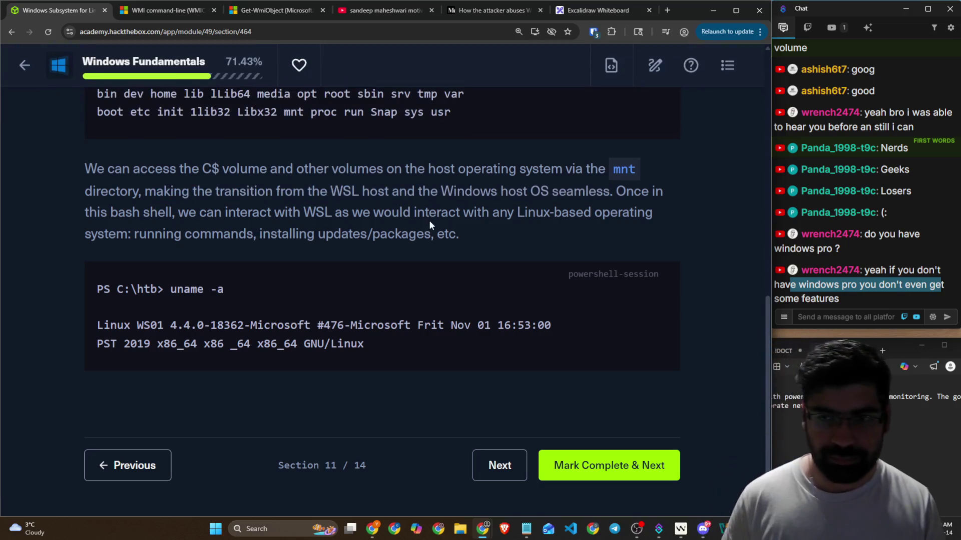
Step: Highlight the rest of the WSL text, then complete the section to reach section 12 at 78.57%
left_click_drag(610, 192, 660, 199)
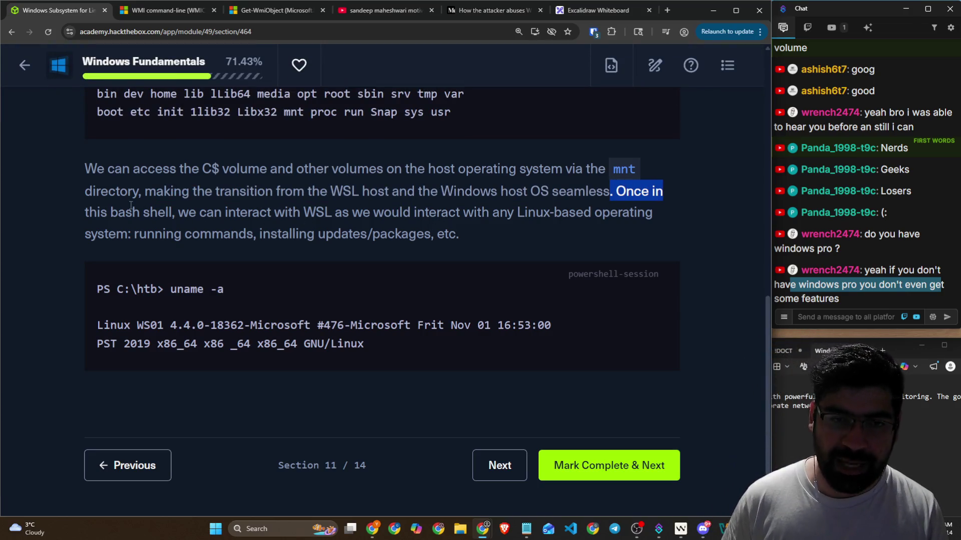
left_click_drag(149, 212, 654, 217)
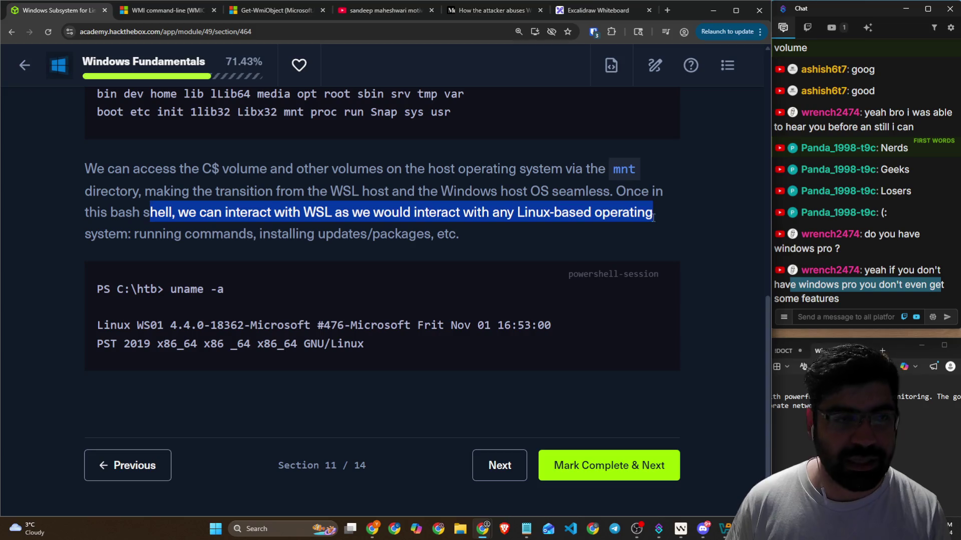
key("alt+Tab")
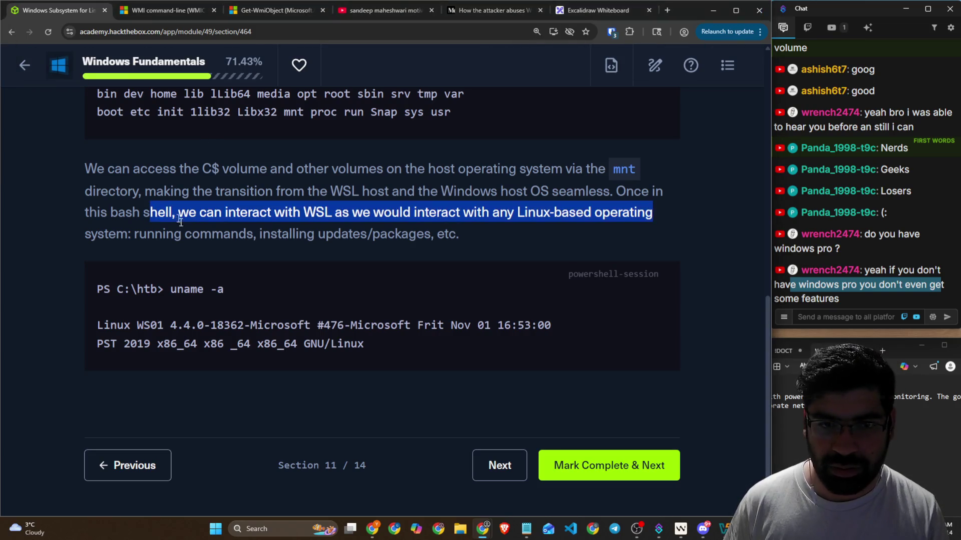
left_click_drag(147, 234, 352, 234)
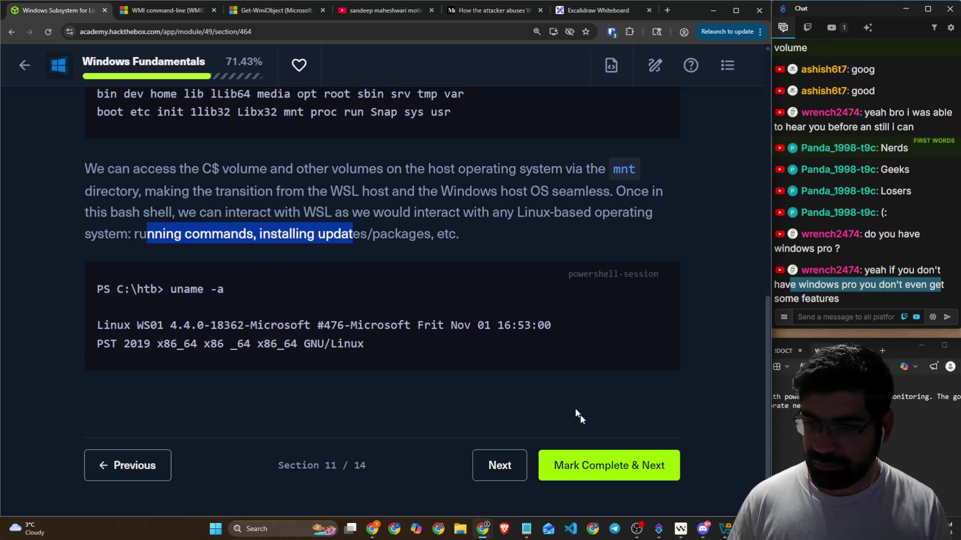
left_click(604, 470)
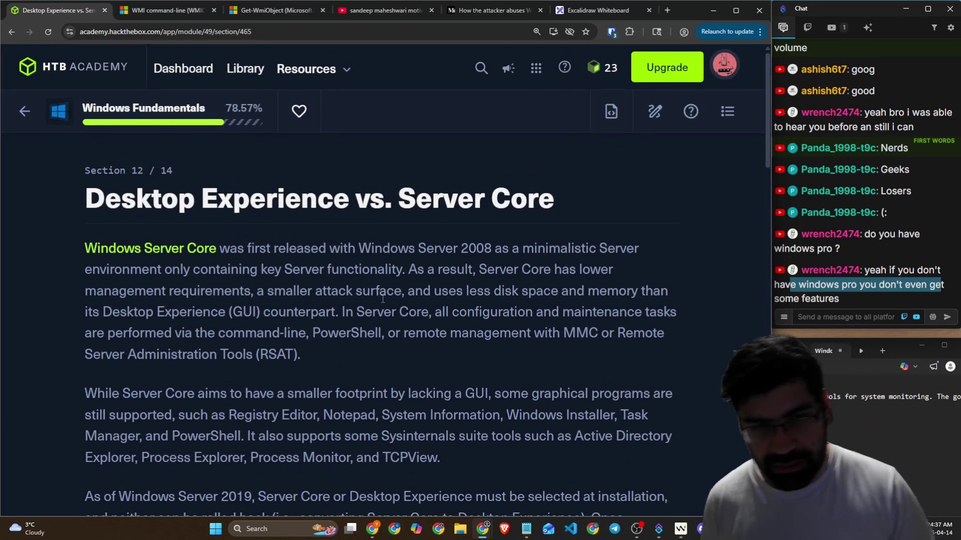
left_click(727, 111)
scroll(562, 294, "down", 5)
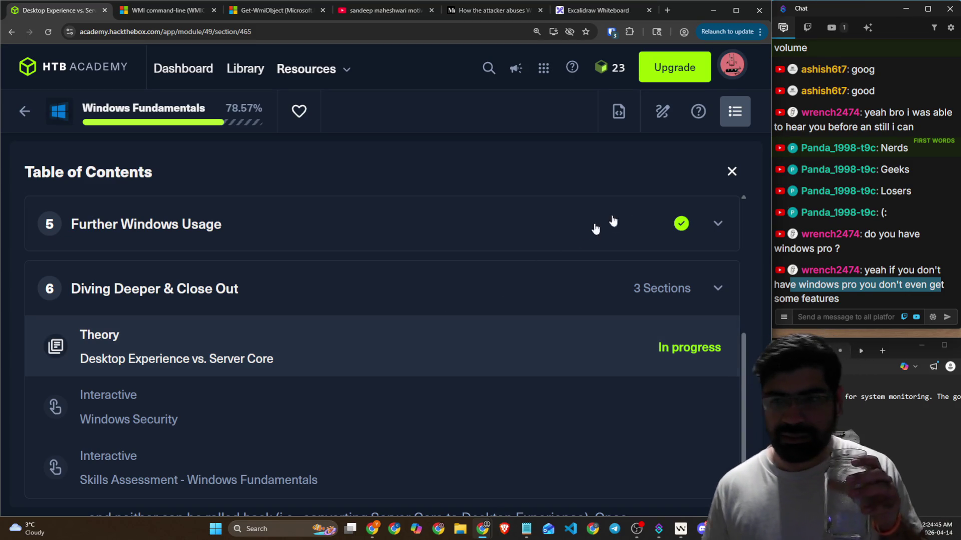
left_click(731, 172)
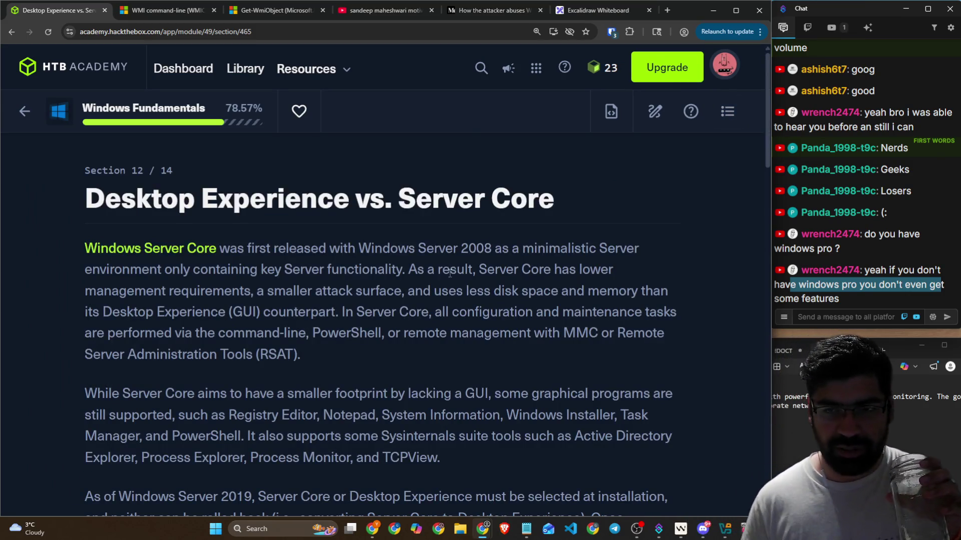
scroll(448, 275, "down", 20)
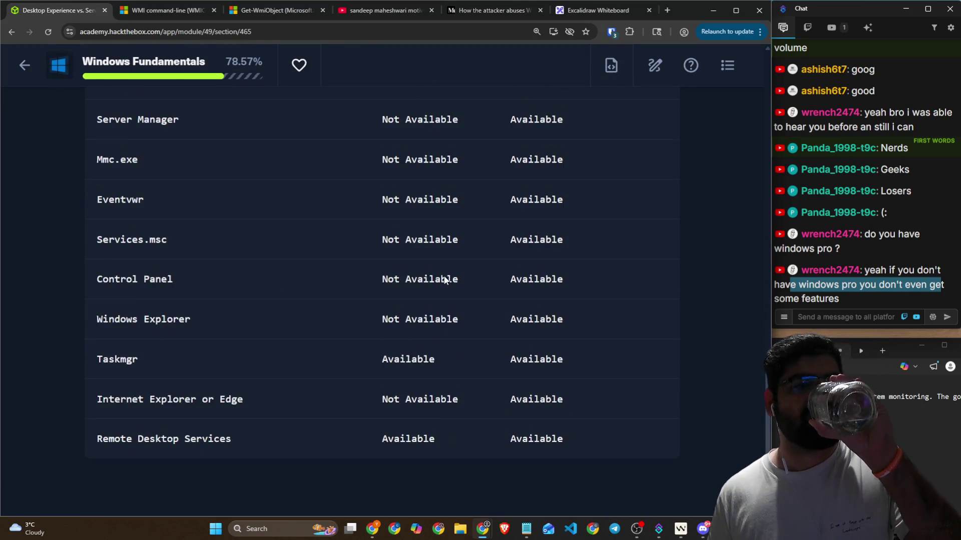
scroll(443, 279, "down", 2)
scroll(443, 279, "up", 12)
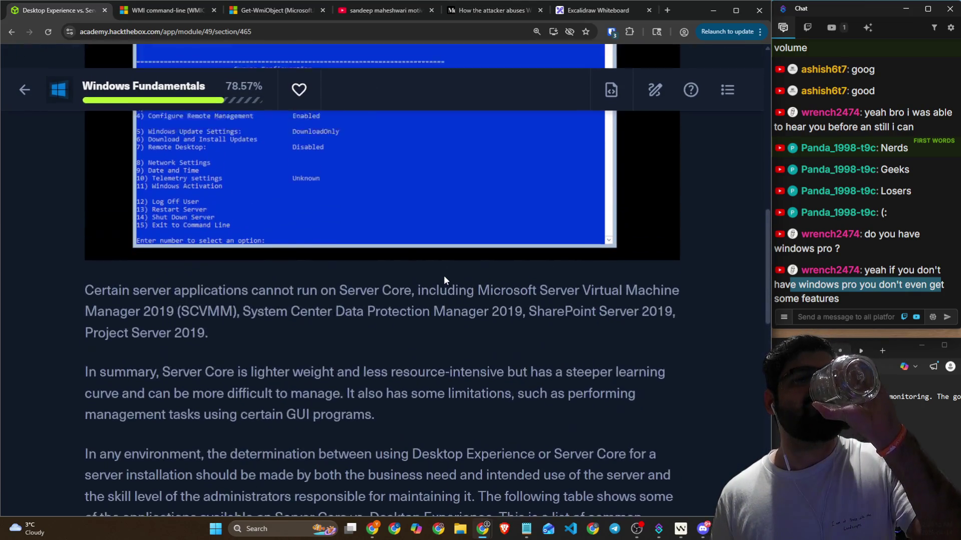
scroll(443, 281, "up", 10)
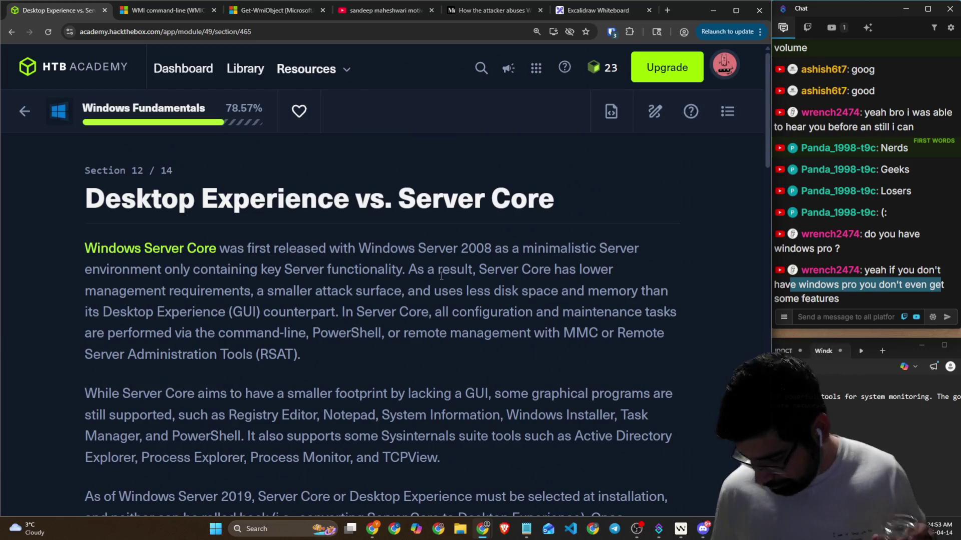
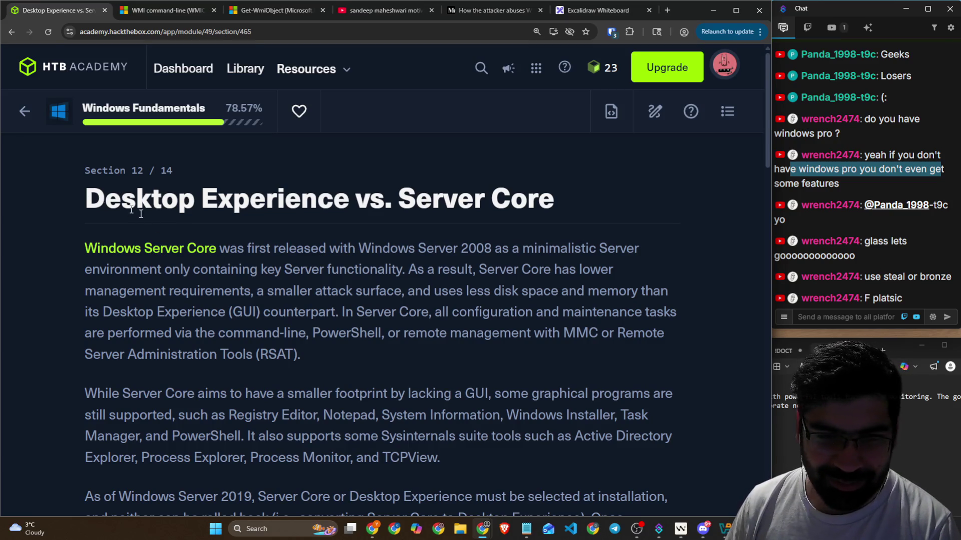
Step: Highlight the Server Core intro, its lower requirements, smaller attack surface and disk/memory savings
left_click_drag(73, 206, 542, 207)
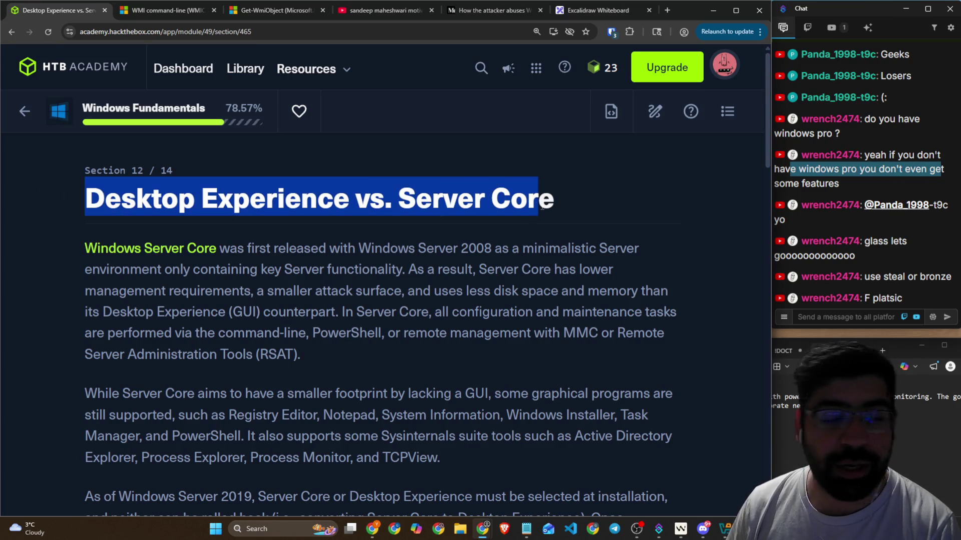
left_click(177, 261)
left_click_drag(80, 251, 651, 251)
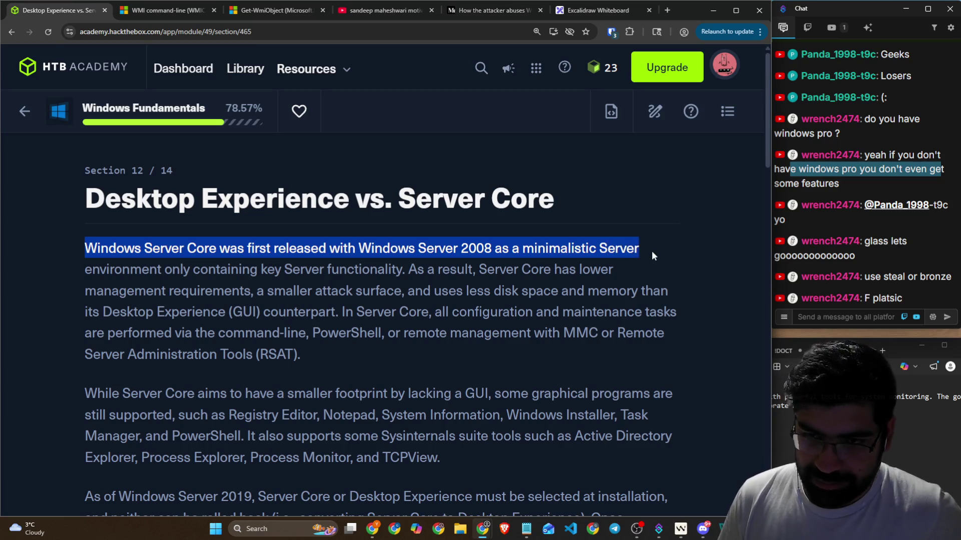
left_click_drag(156, 271, 404, 272)
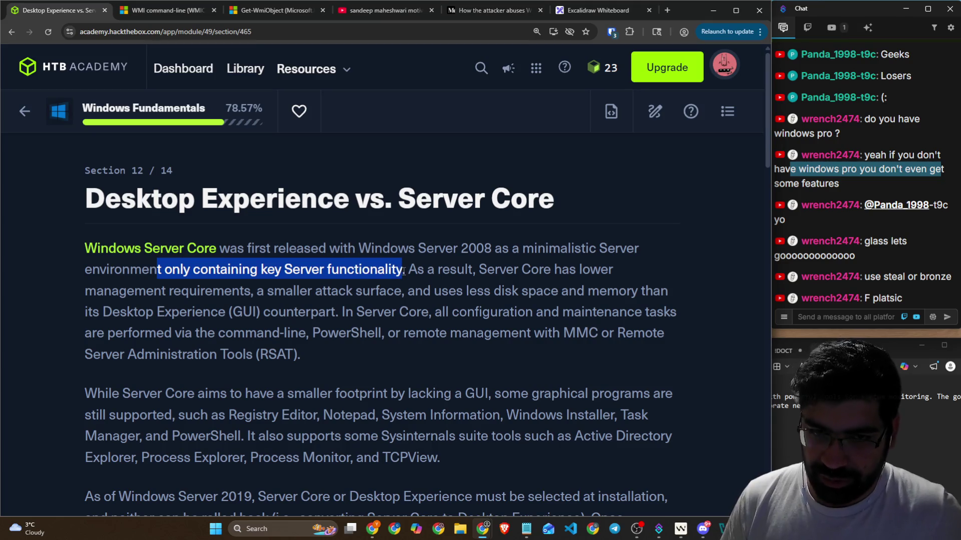
left_click(419, 277)
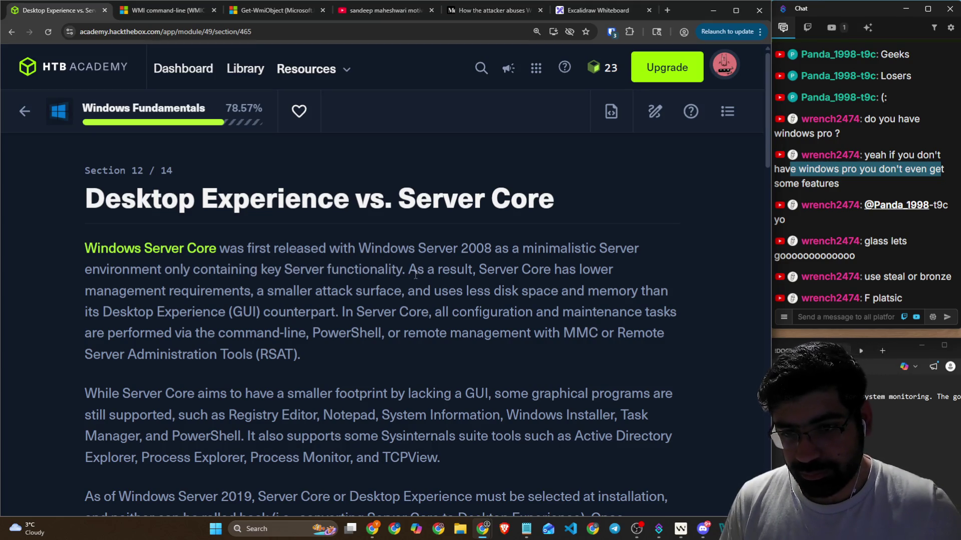
left_click_drag(416, 274, 608, 272)
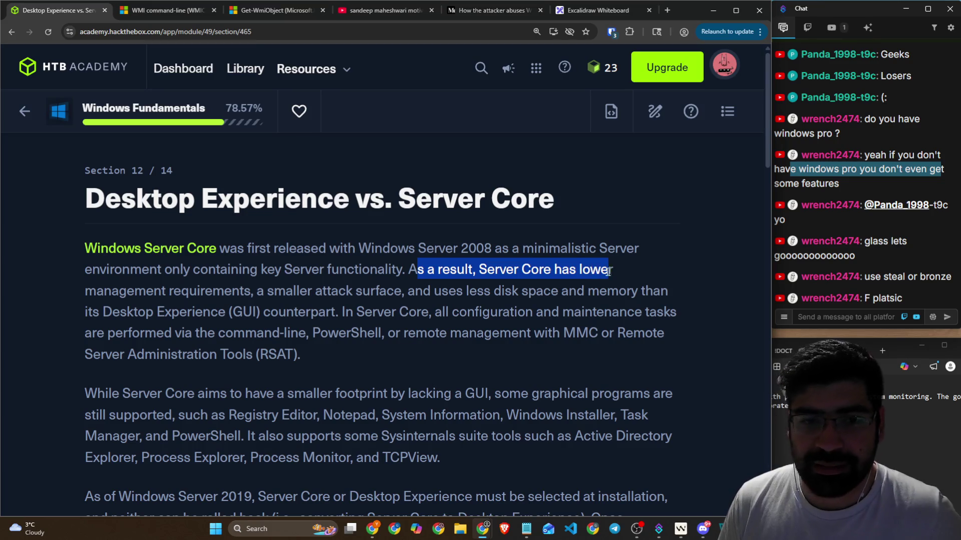
left_click_drag(169, 292, 670, 291)
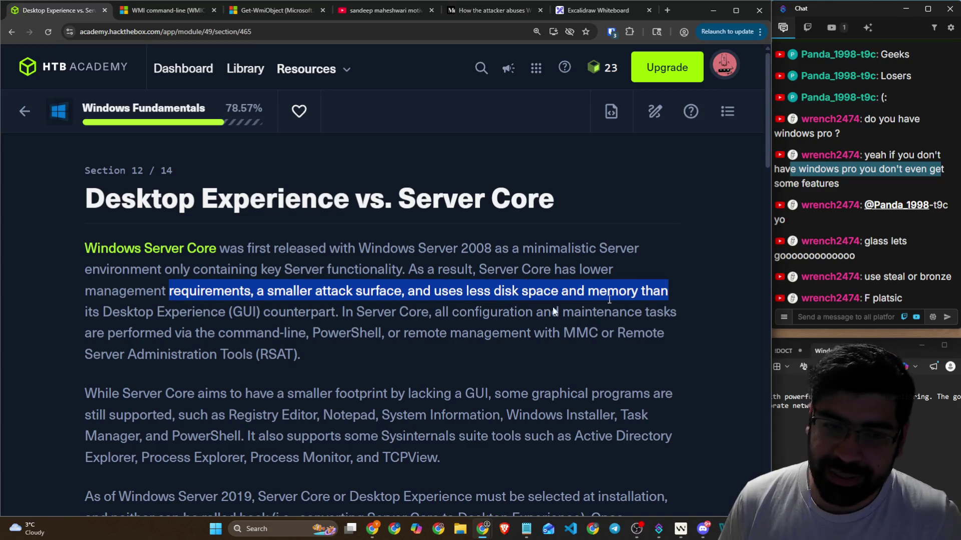
left_click_drag(103, 313, 335, 314)
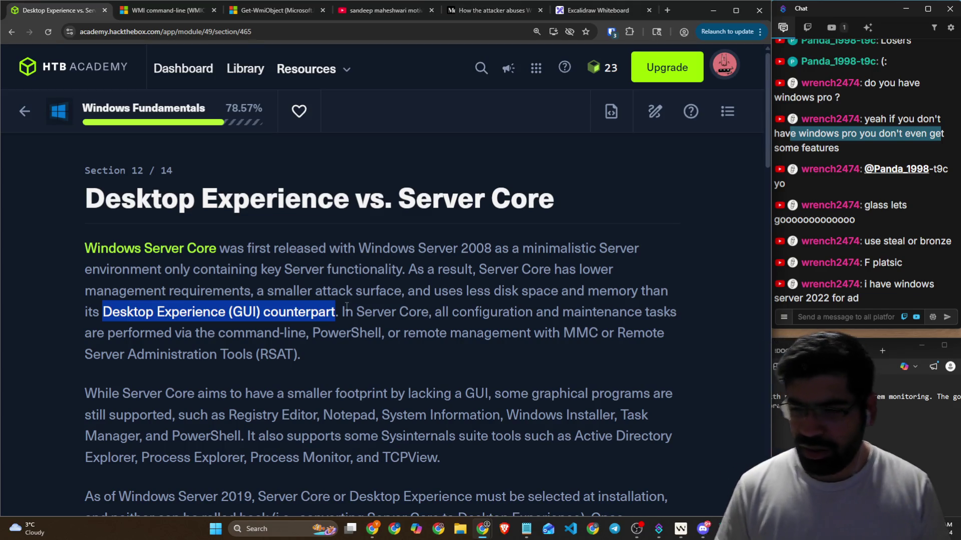
left_click(348, 306)
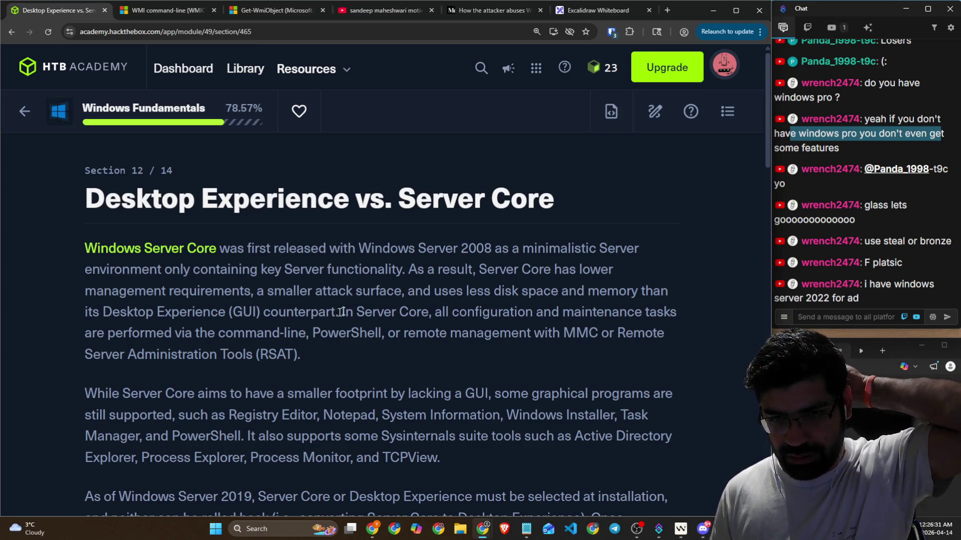
Step: Highlight Server Core's configuration and maintenance text, command-line/PowerShell management and RSAT
left_click_drag(345, 311, 435, 314)
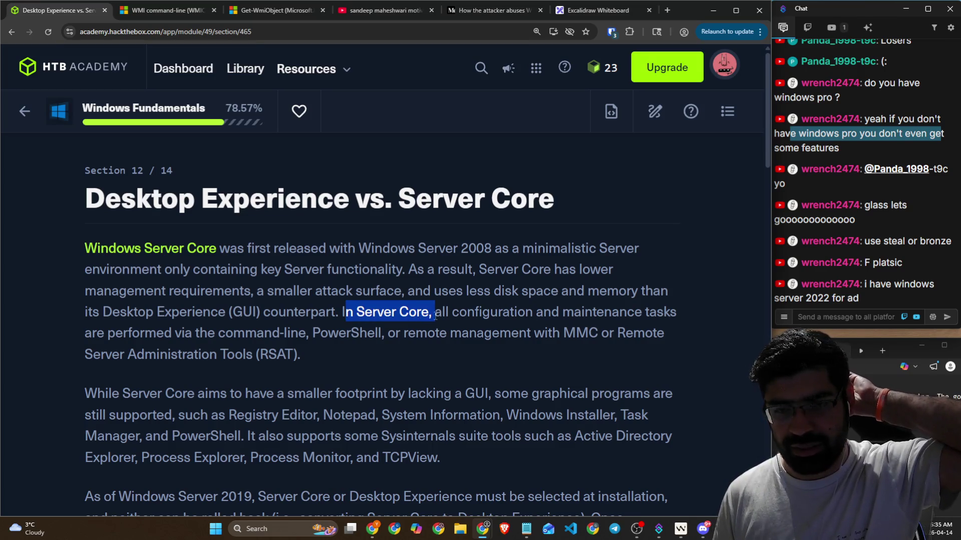
left_click(505, 312)
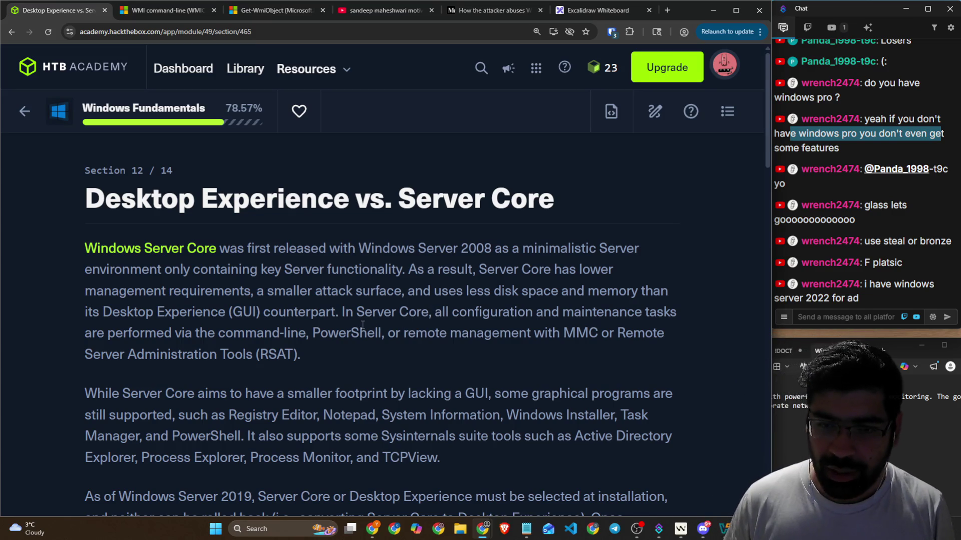
left_click_drag(446, 312, 673, 312)
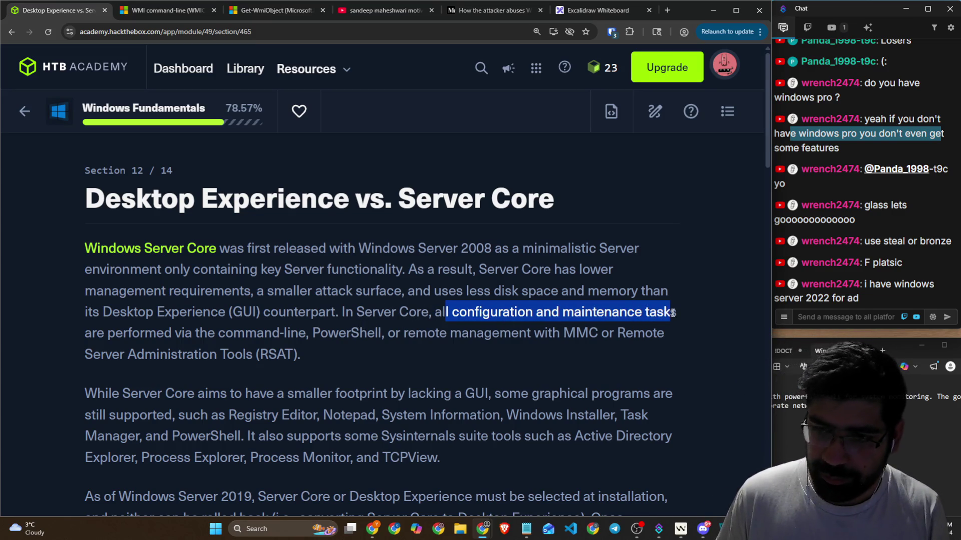
left_click_drag(165, 333, 658, 335)
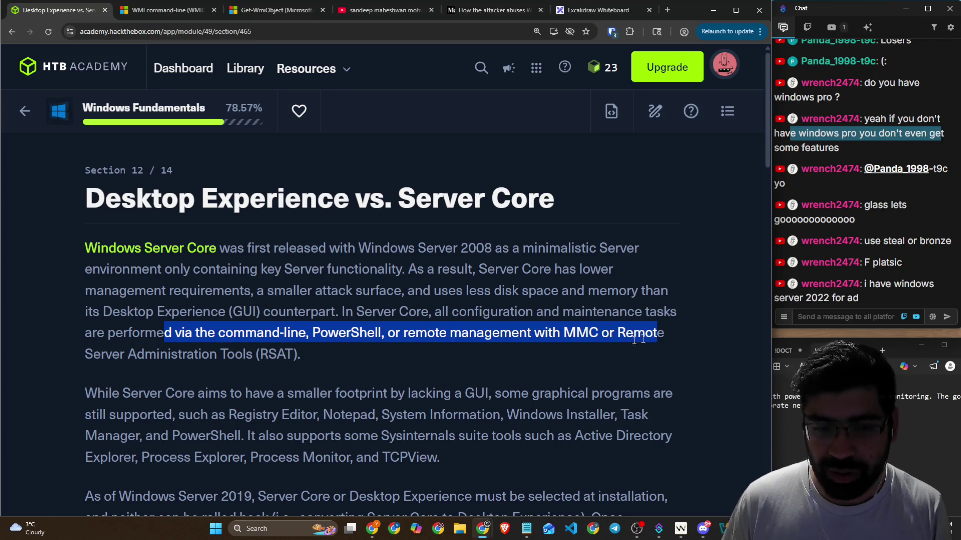
left_click_drag(101, 356, 285, 355)
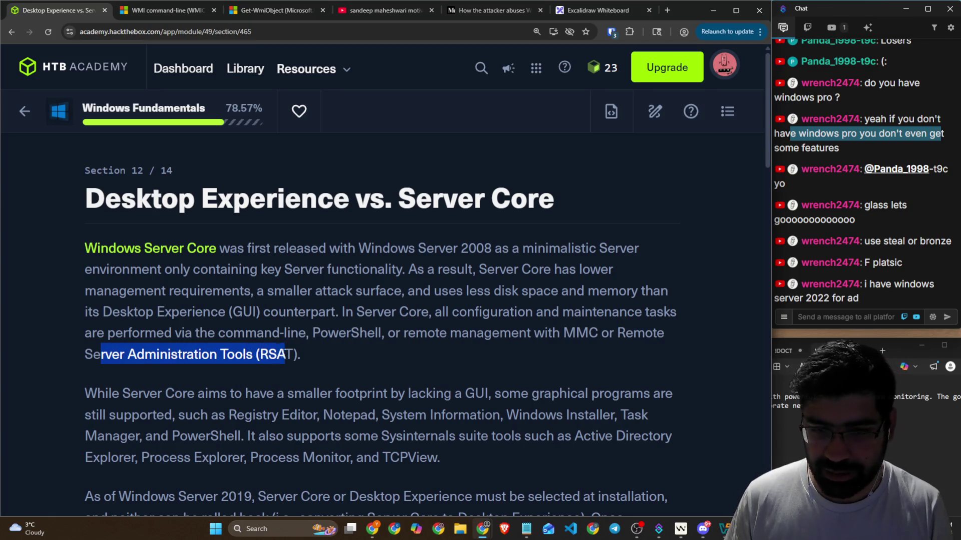
left_click(318, 365)
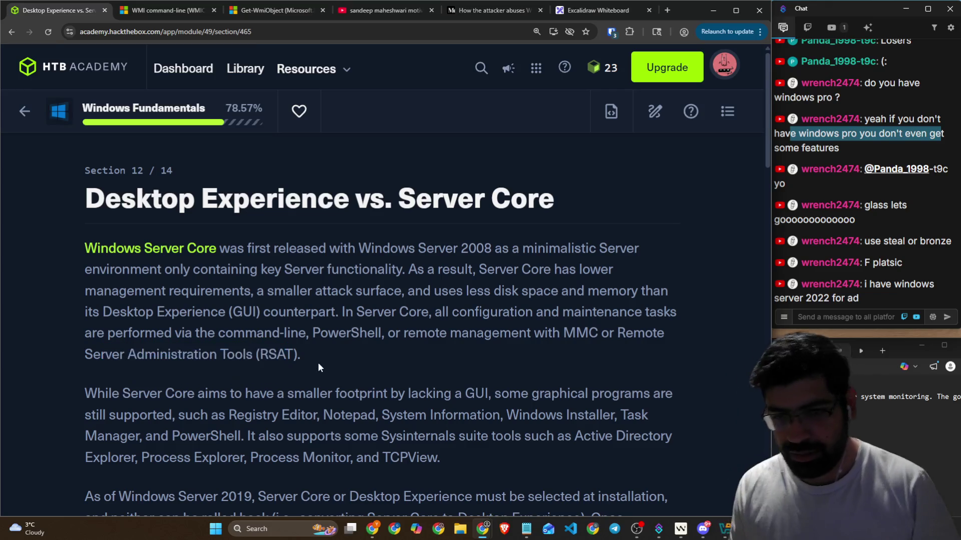
left_click_drag(195, 312, 416, 312)
left_click(420, 314)
left_click_drag(503, 311, 644, 312)
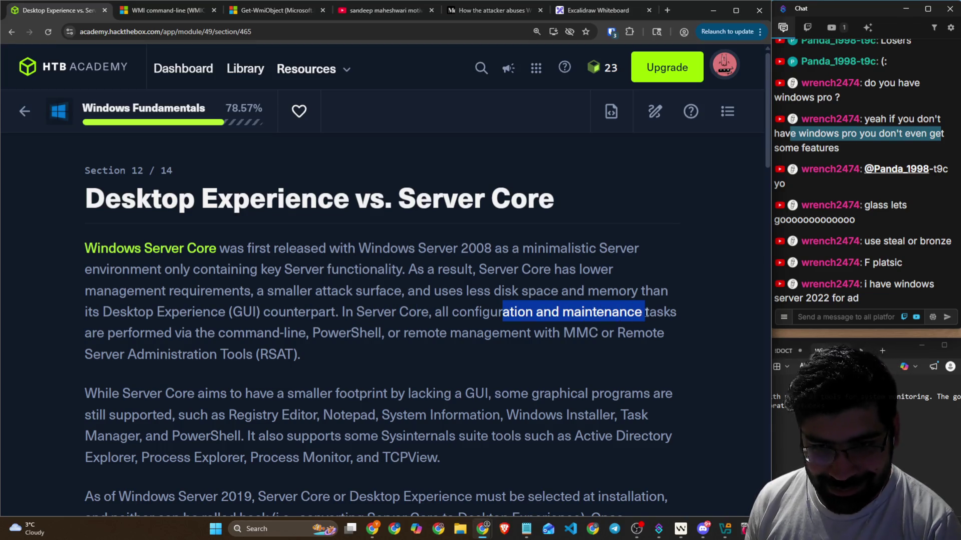
mouse_move(208, 332)
left_mouse_down()
mouse_move(404, 348)
mouse_move(328, 335)
left_mouse_up()
left_click_drag(450, 333, 518, 330)
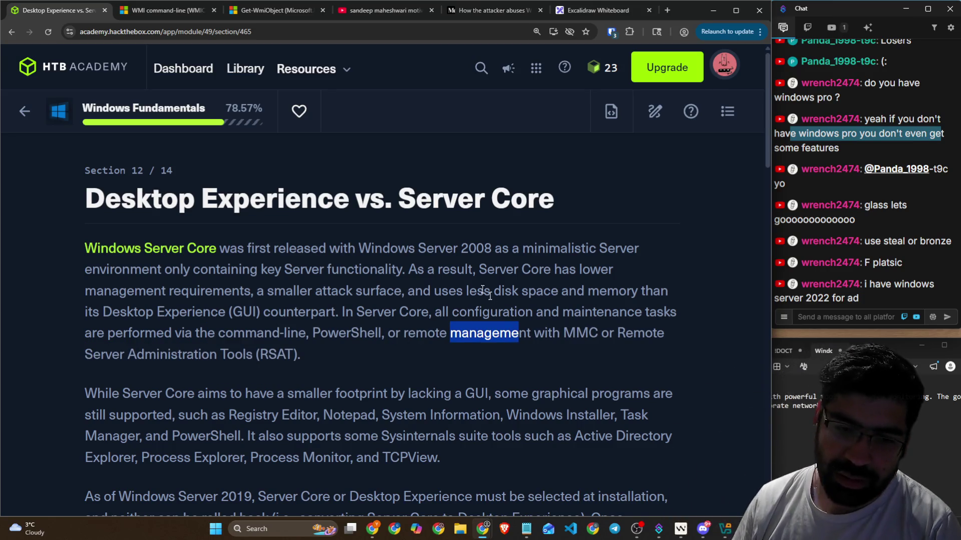
Step: Highlight the supported GUI programs: Registry Editor, Notepad, System Information, Windows Installer, Sysinternals, Process Monitor, TCPView
scroll(280, 377, "down", 3)
mouse_move(98, 242)
left_mouse_down()
mouse_move(221, 230)
mouse_move(411, 241)
left_mouse_up()
left_click_drag(411, 242, 669, 243)
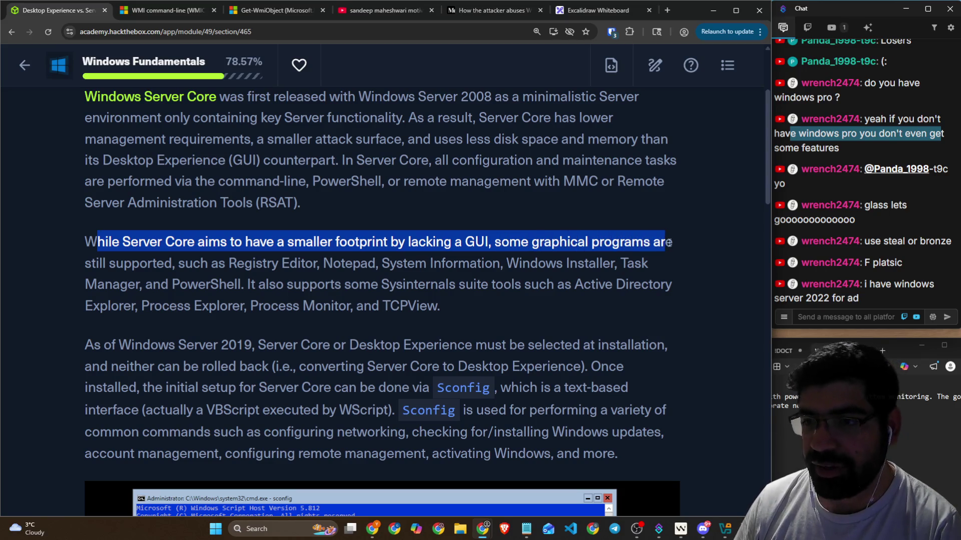
left_click_drag(185, 264, 314, 262)
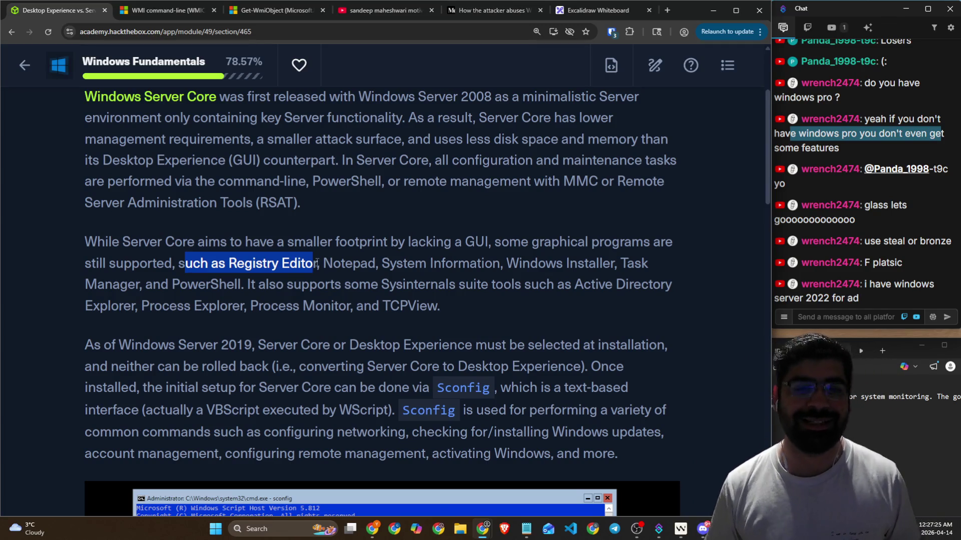
left_click_drag(333, 262, 379, 258)
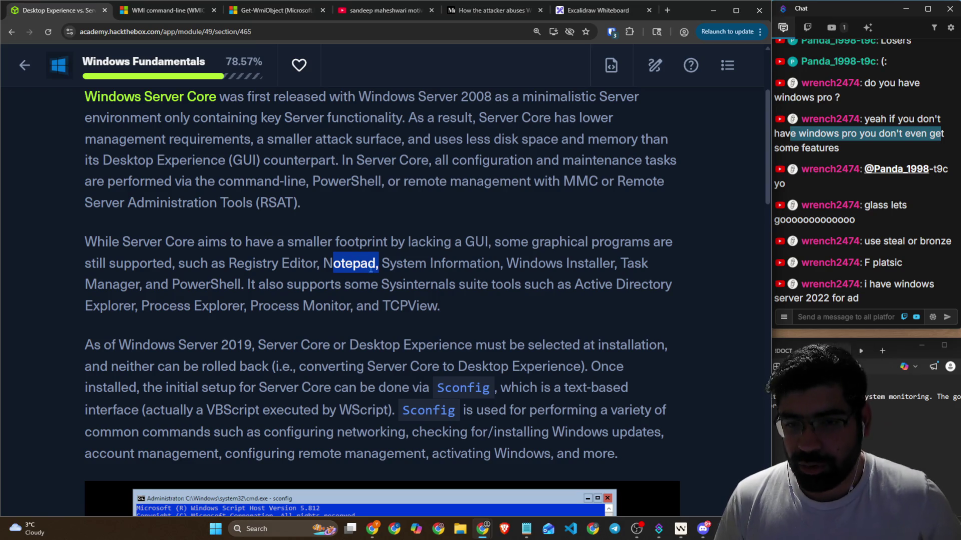
left_click_drag(389, 263, 663, 264)
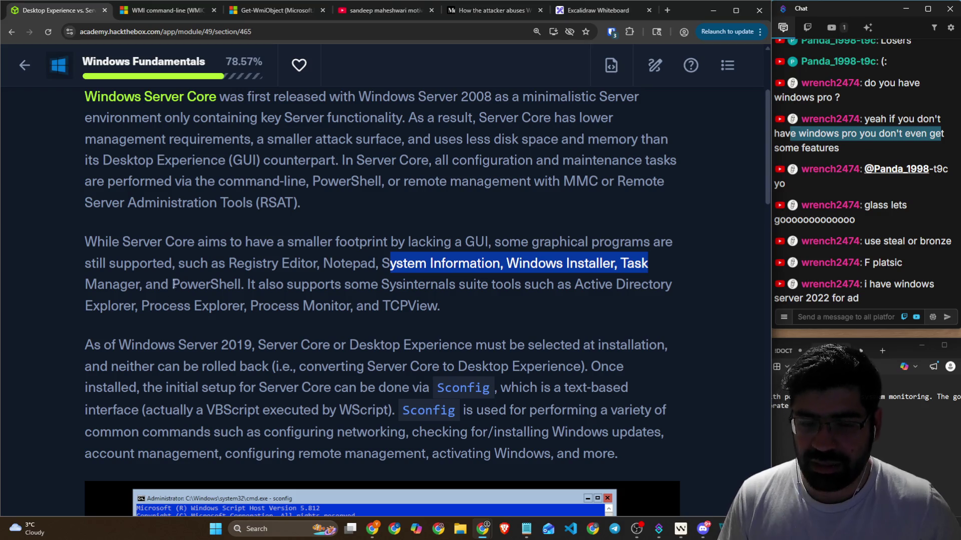
left_click_drag(173, 285, 641, 285)
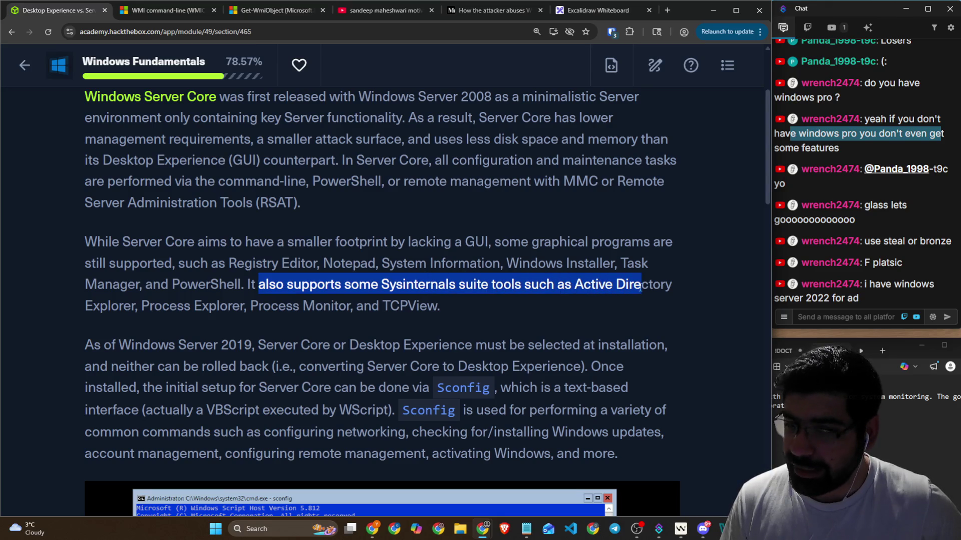
left_click_drag(264, 306, 416, 306)
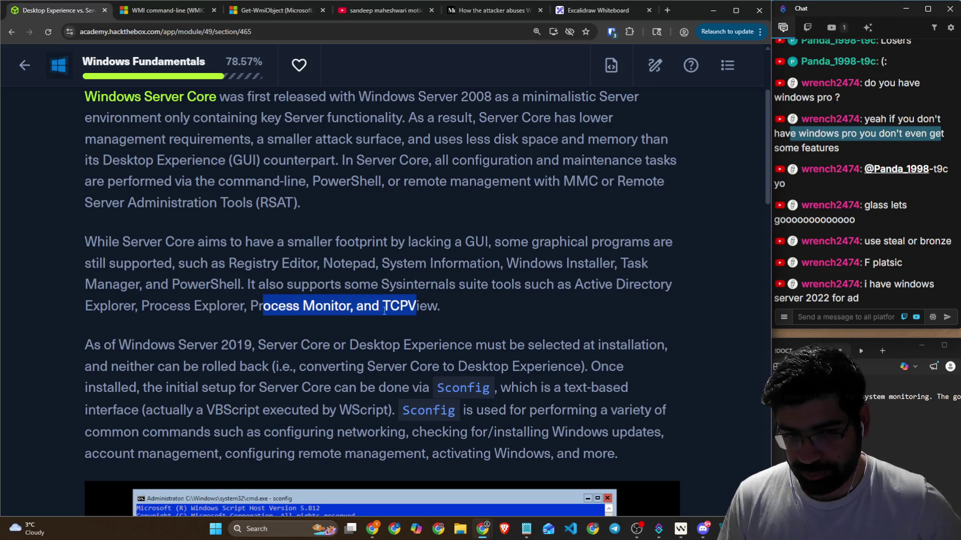
scroll(384, 310, "down", 2)
left_click_drag(94, 244, 659, 245)
Step: Highlight the text on converting Server Core to Desktop Experience and its initial setup
scroll(259, 171, "down", 1)
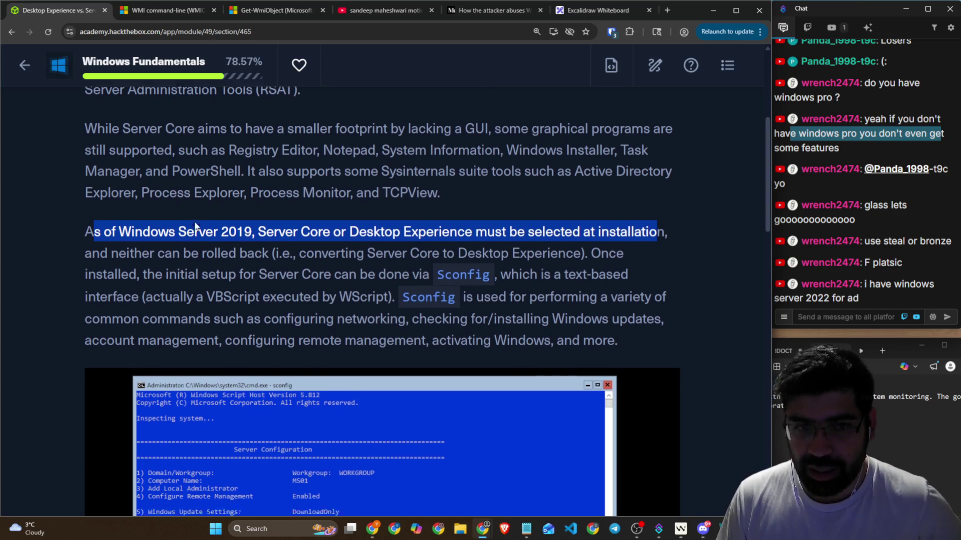
left_click(206, 209)
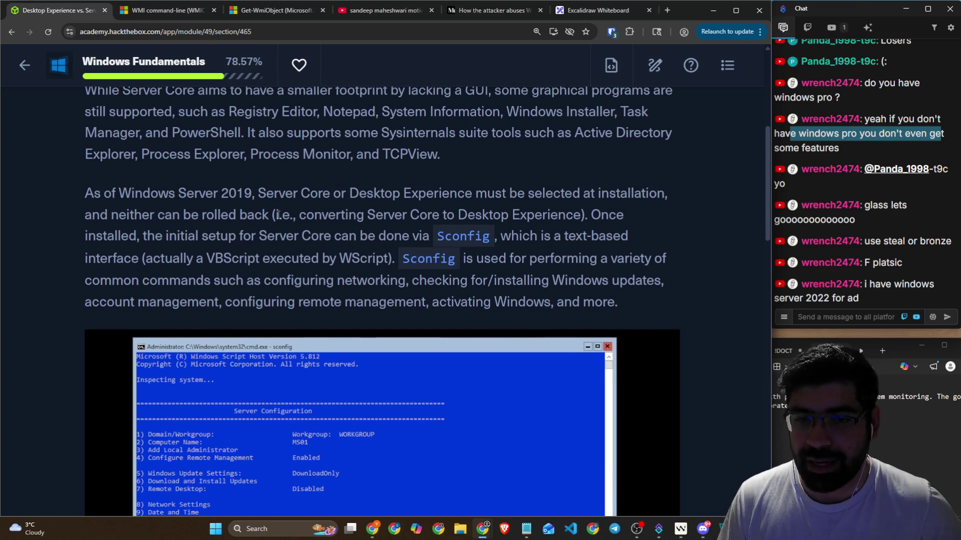
left_click_drag(278, 214, 580, 223)
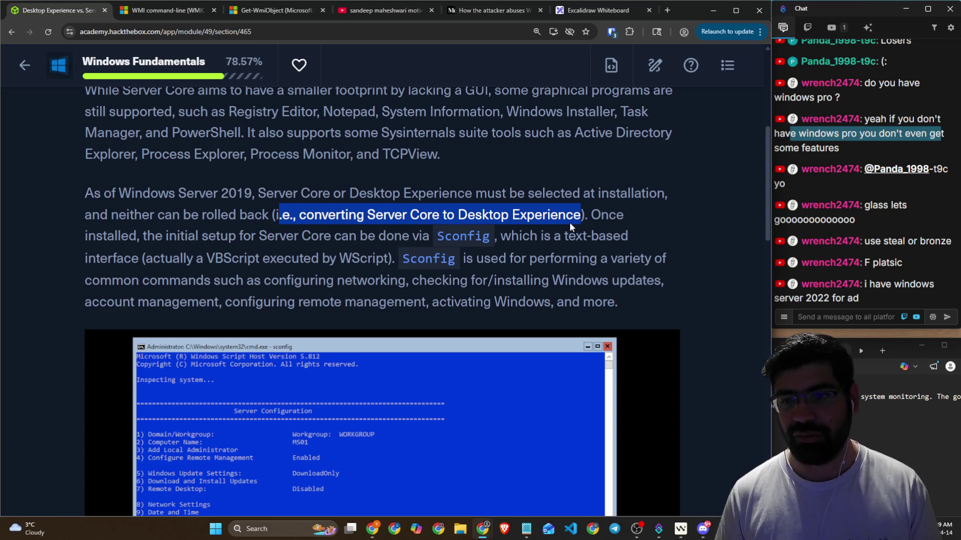
left_click(209, 242)
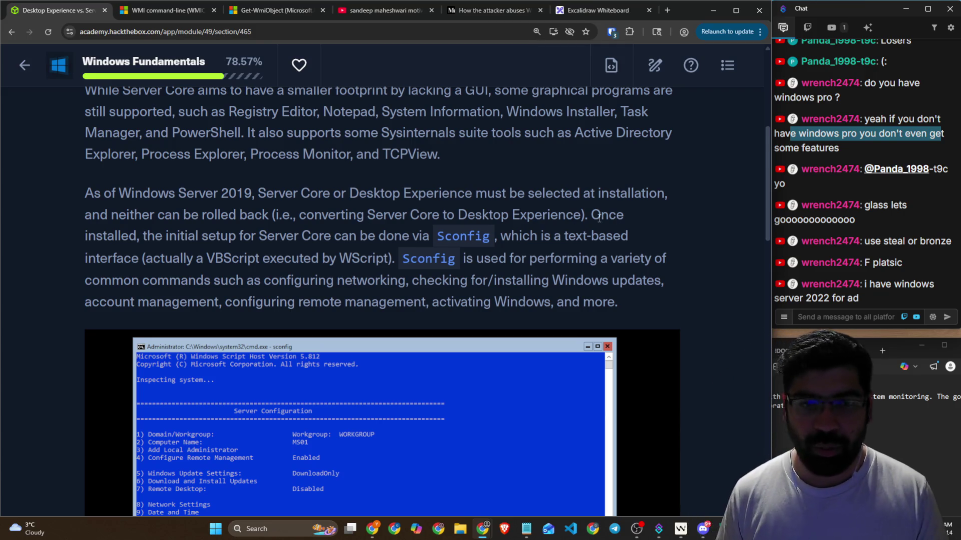
left_click_drag(155, 238, 615, 235)
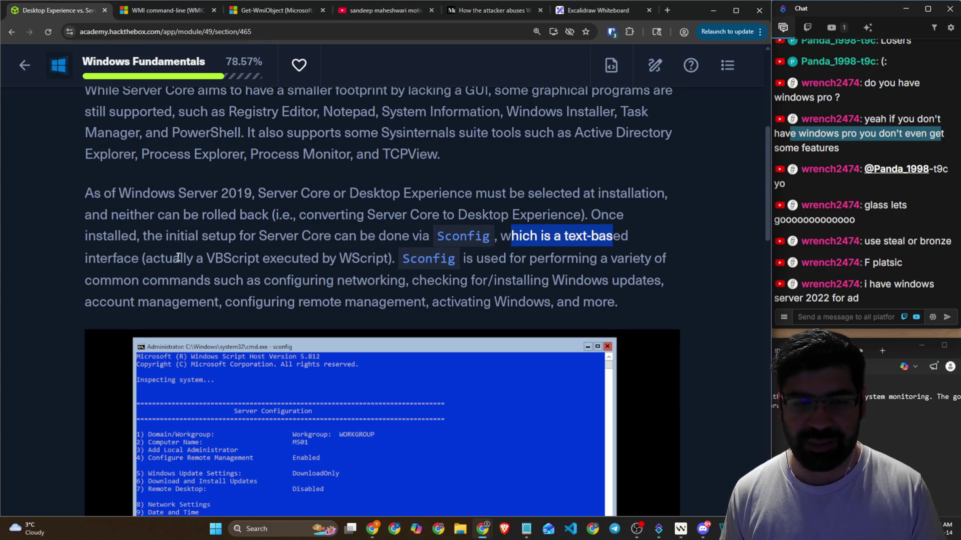
Step: Highlight the Sconfig uses, including remote management and Windows activation
scroll(177, 257, "down", 2)
left_click_drag(143, 158, 686, 155)
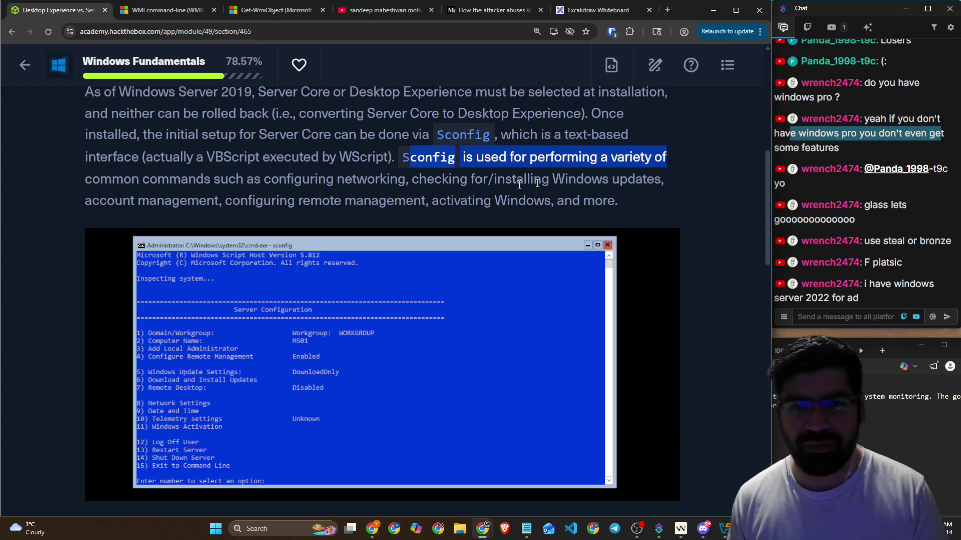
left_click_drag(221, 179, 653, 176)
left_click_drag(232, 200, 613, 194)
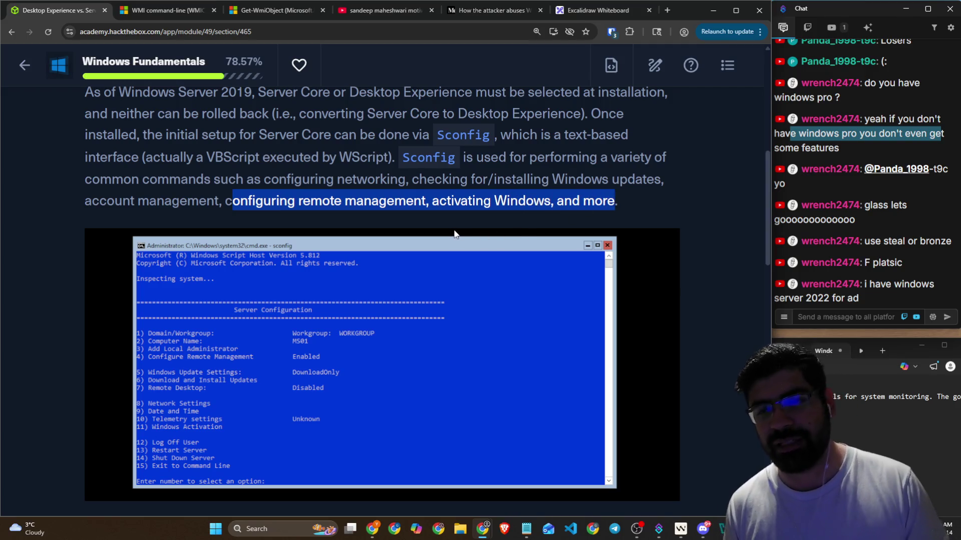
scroll(455, 234, "down", 2)
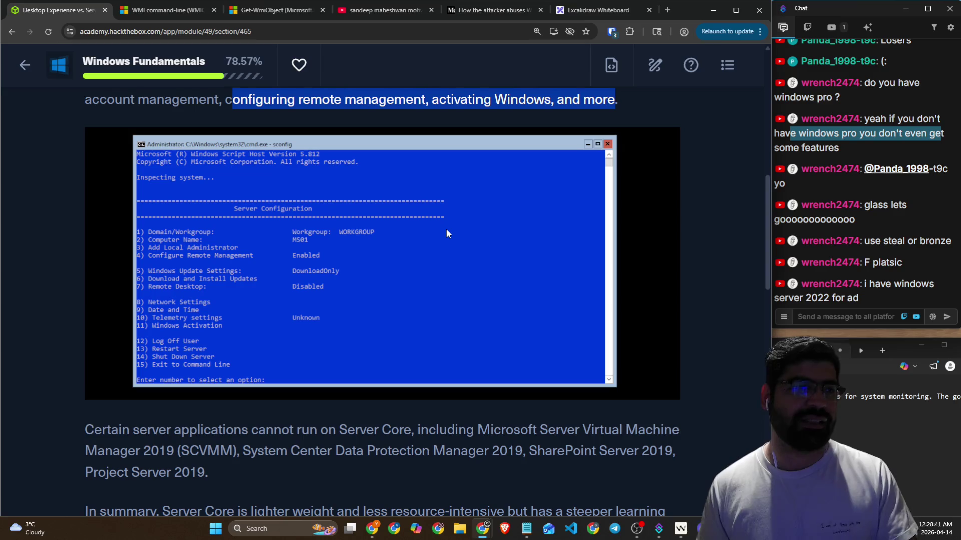
Step: Dismiss the sconfig screenshot's context menu and highlight the sentence on apps unsupported by Server Core
right_click(370, 214)
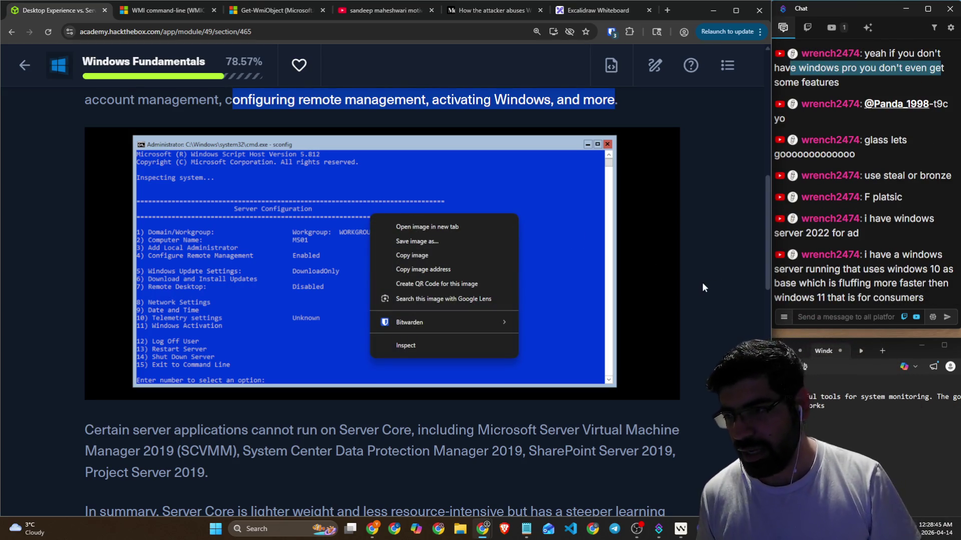
left_click(702, 283)
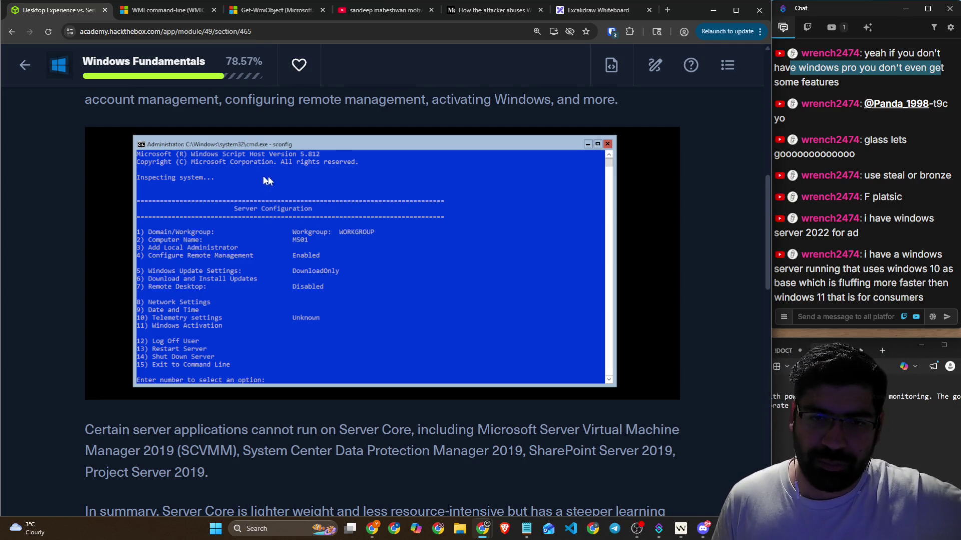
scroll(304, 208, "down", 2)
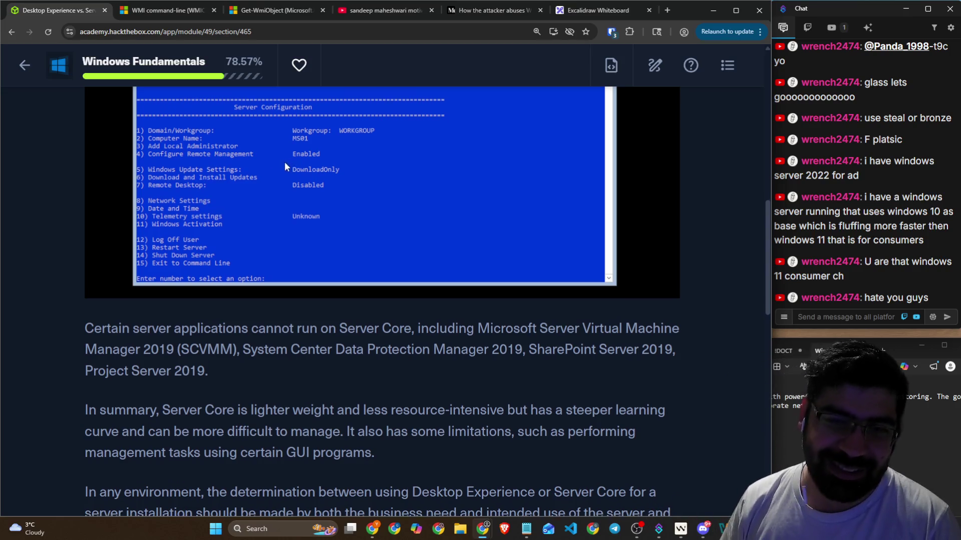
scroll(285, 163, "down", 3)
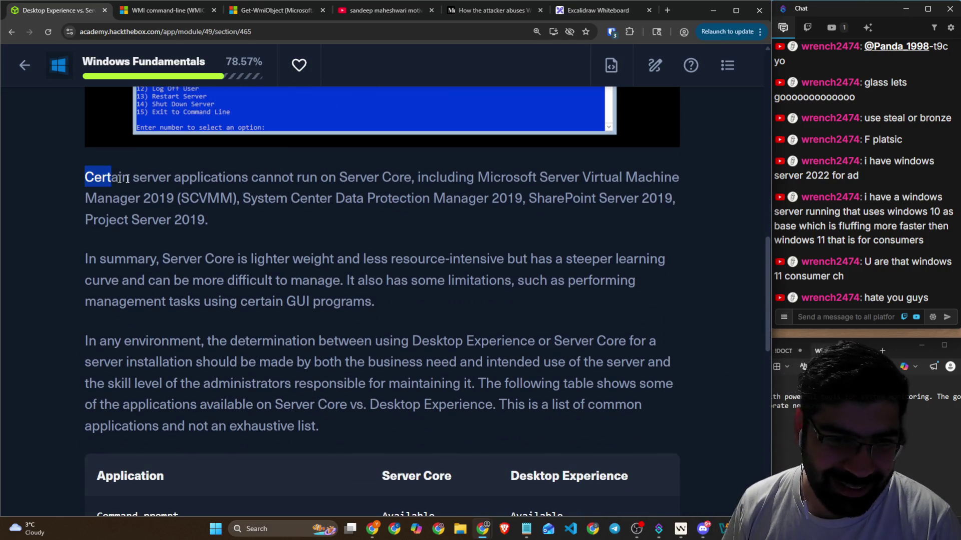
left_click_drag(127, 178, 514, 179)
Step: Go back to the Windows Fundamentals module page, then to the dashboard's modules list
key("alt+Left")
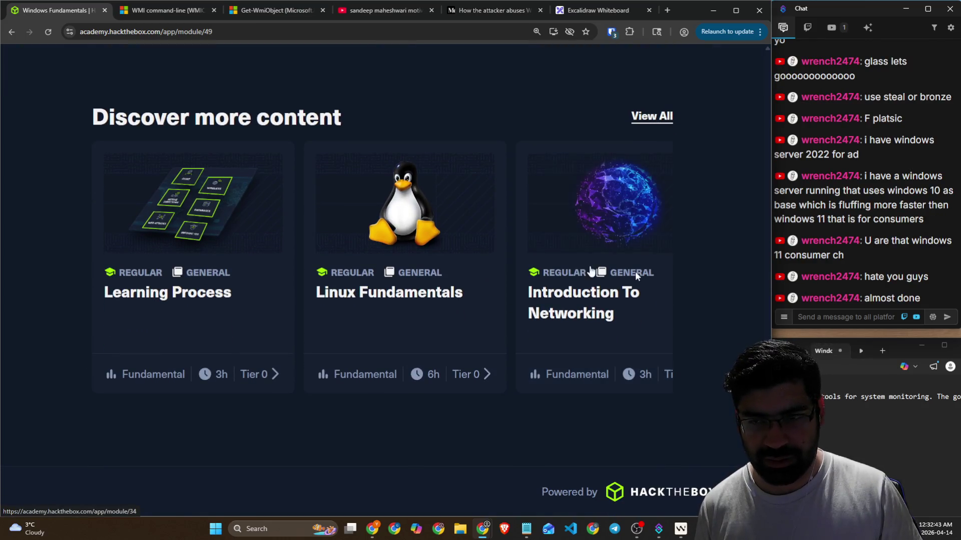
scroll(116, 123, "up", 15)
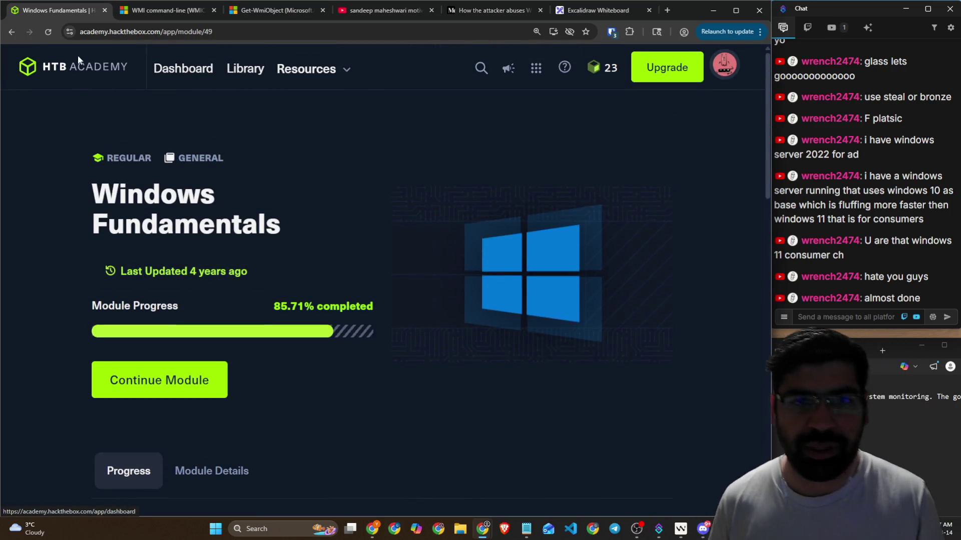
left_click(72, 66)
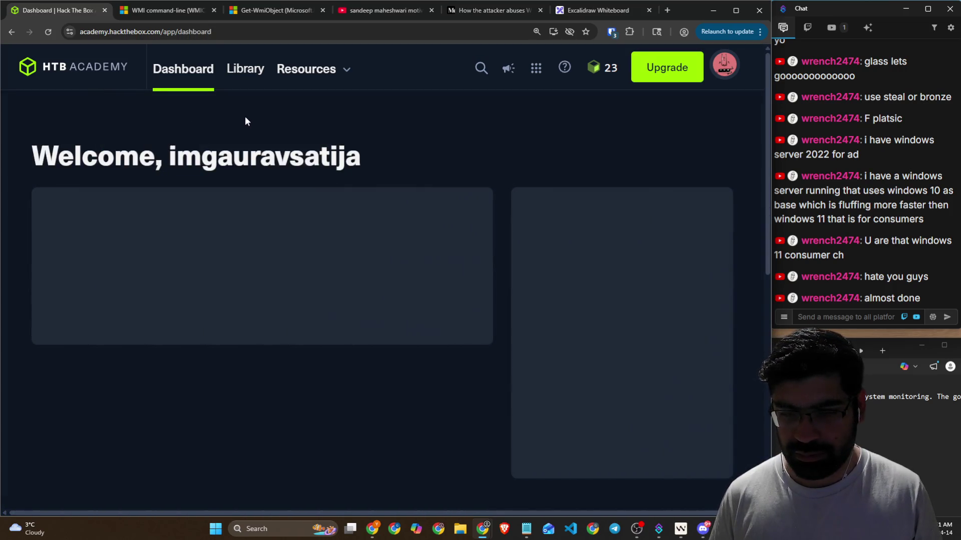
scroll(245, 122, "down", 5)
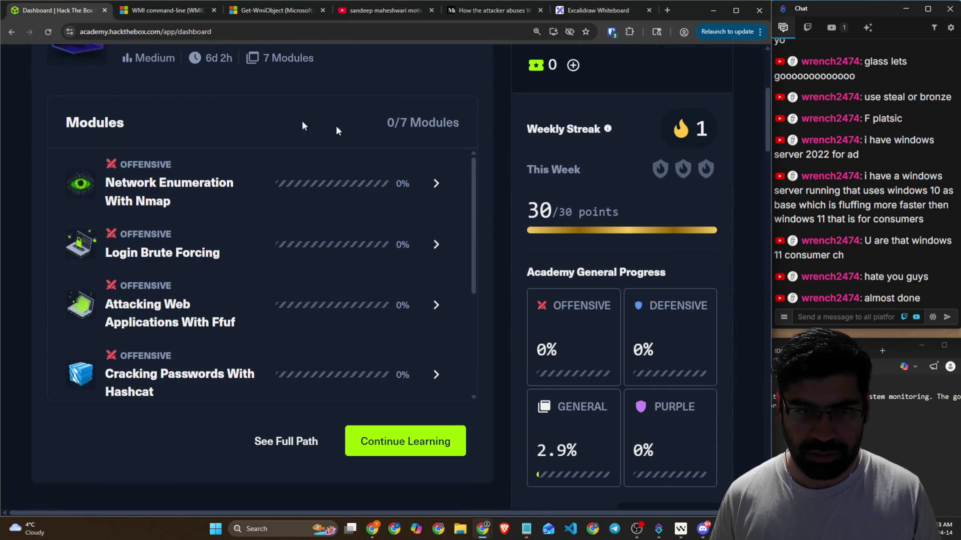
Step: Open the Library and filter the modules to Tier 0
scroll(352, 143, "up", 5)
left_click(253, 72)
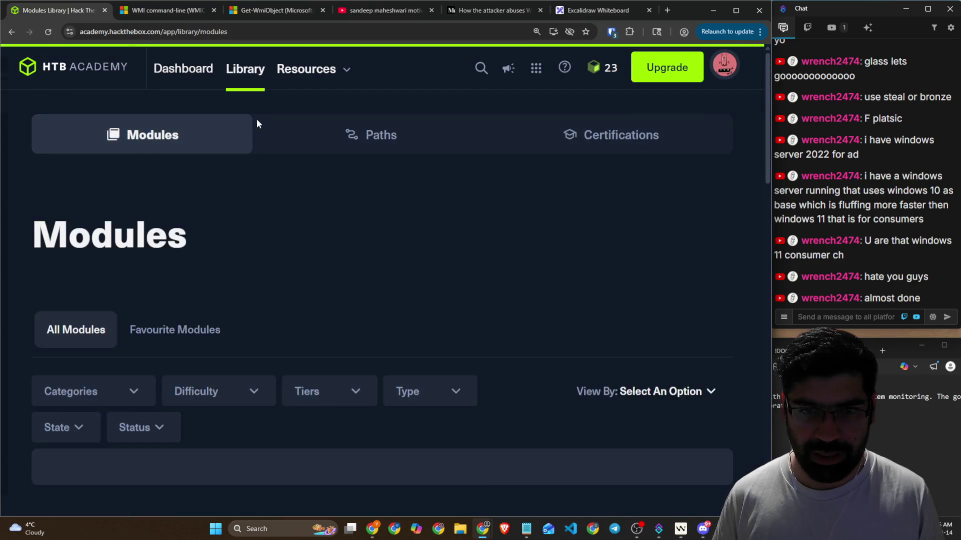
scroll(258, 122, "down", 5)
left_click(350, 141)
left_click(360, 174)
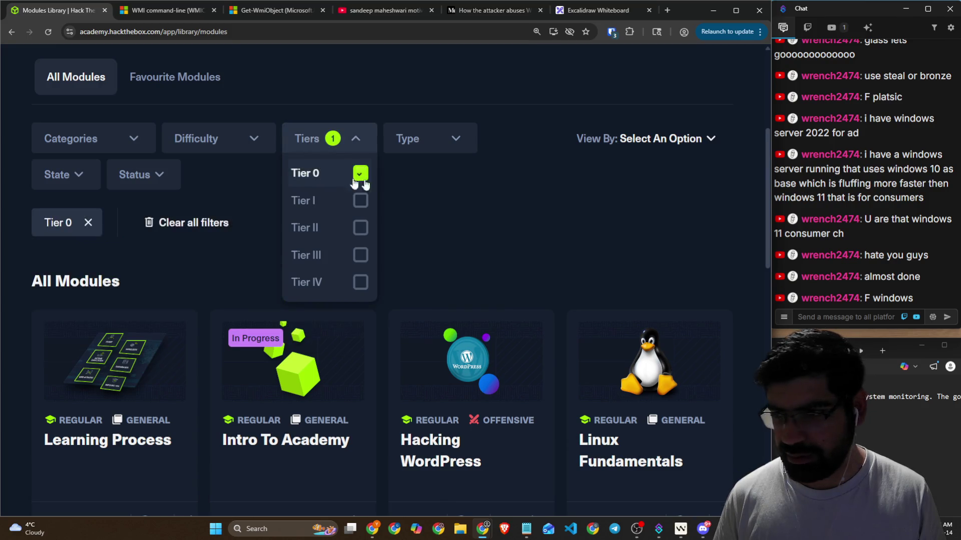
Step: Scroll through the 31 Tier 0 module results
scroll(505, 194, "down", 4)
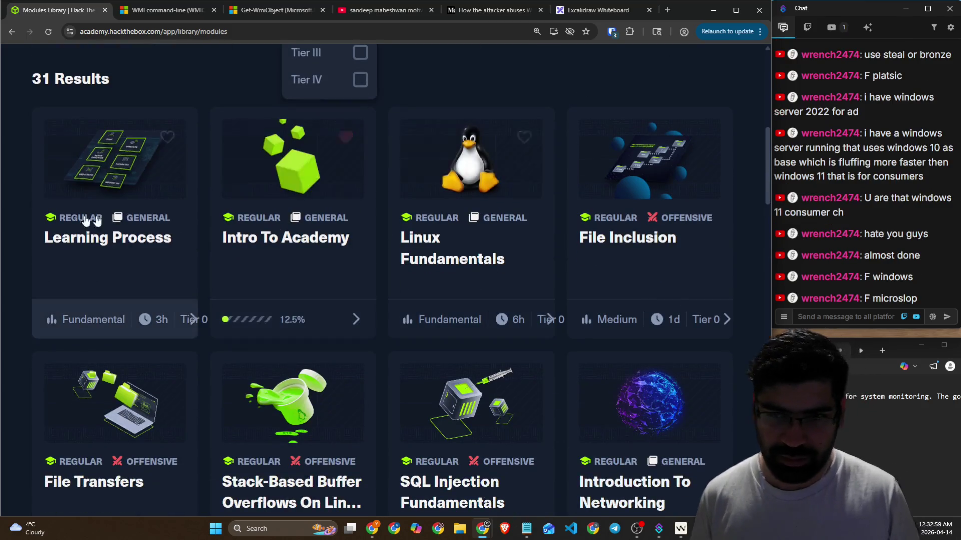
scroll(17, 219, "up", 7)
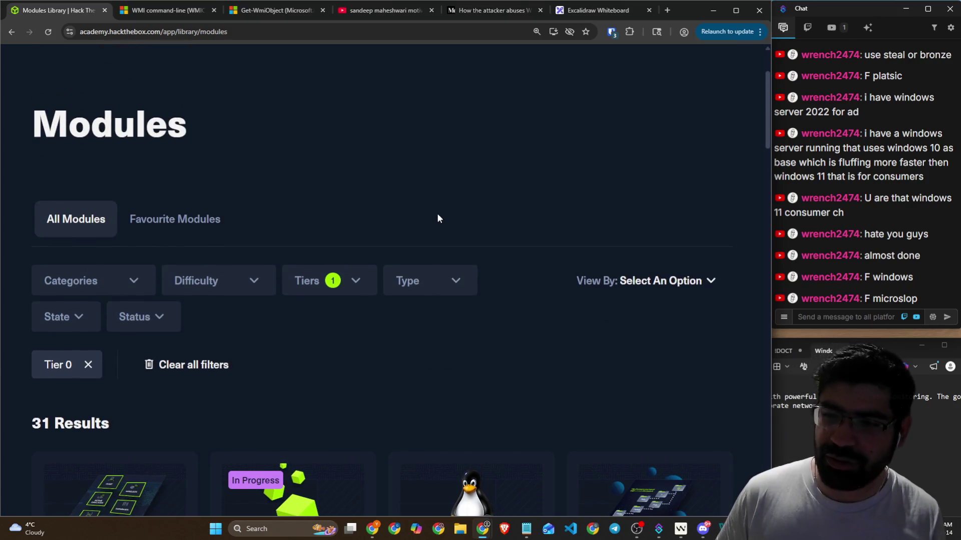
scroll(445, 210, "down", 5)
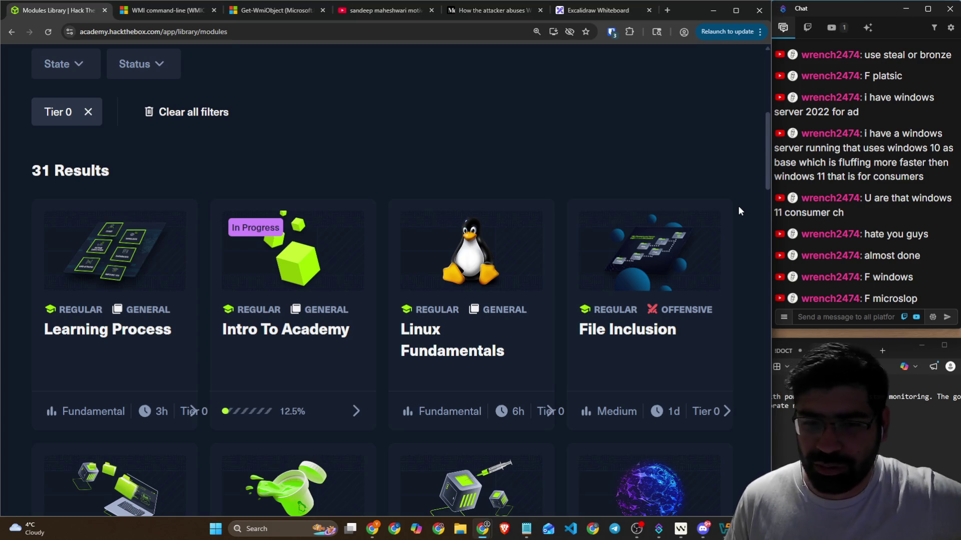
scroll(740, 205, "down", 4)
scroll(744, 203, "down", 5)
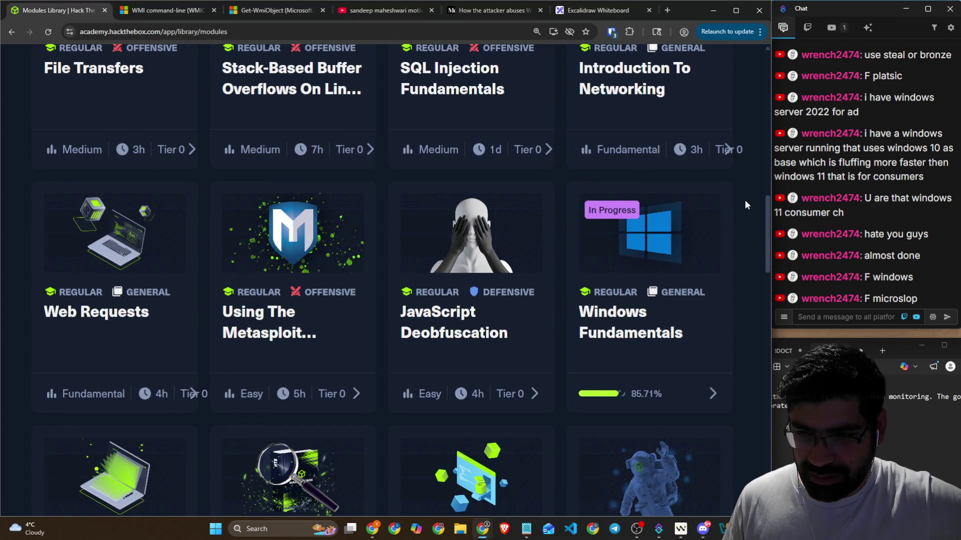
scroll(744, 200, "down", 9)
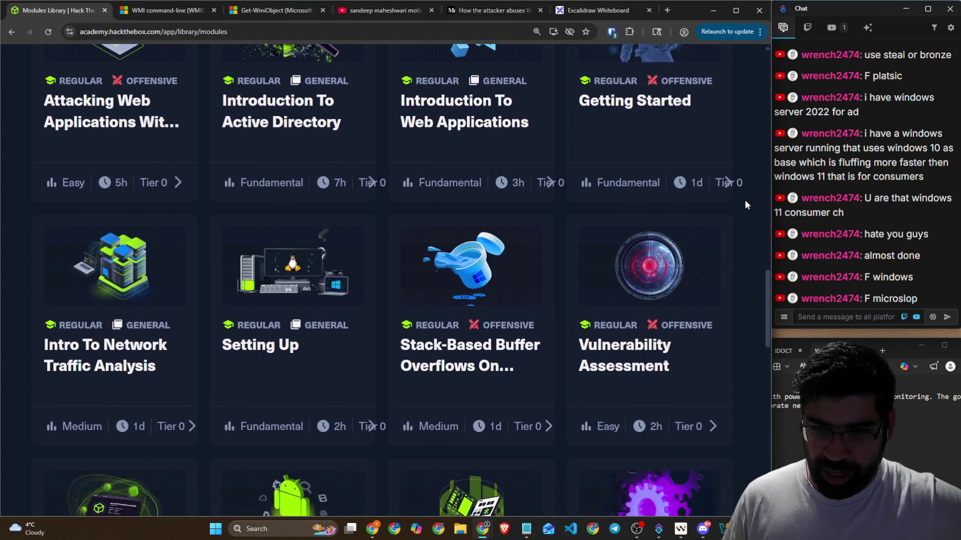
scroll(744, 205, "down", 4)
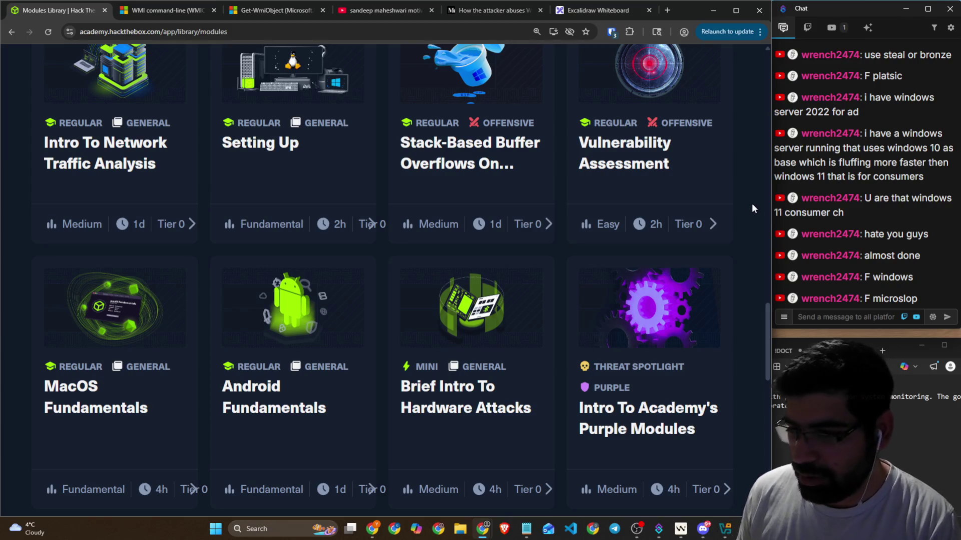
scroll(751, 203, "down", 5)
scroll(752, 202, "down", 5)
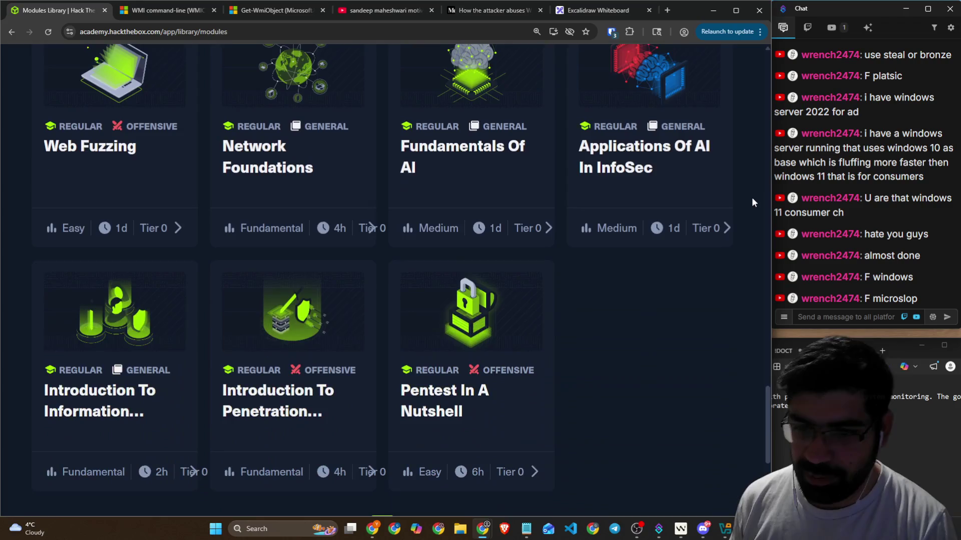
scroll(750, 205, "up", 20)
scroll(748, 203, "up", 15)
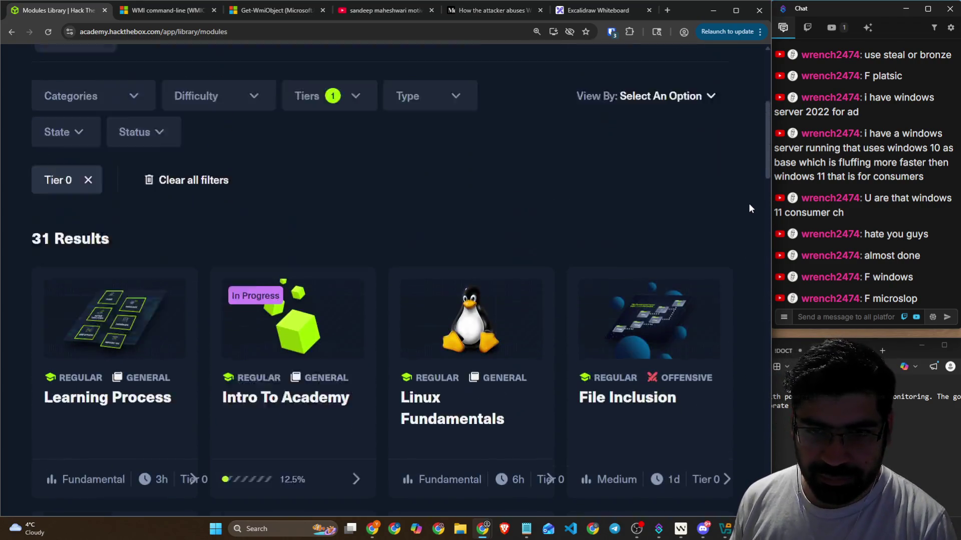
scroll(267, 209, "down", 4)
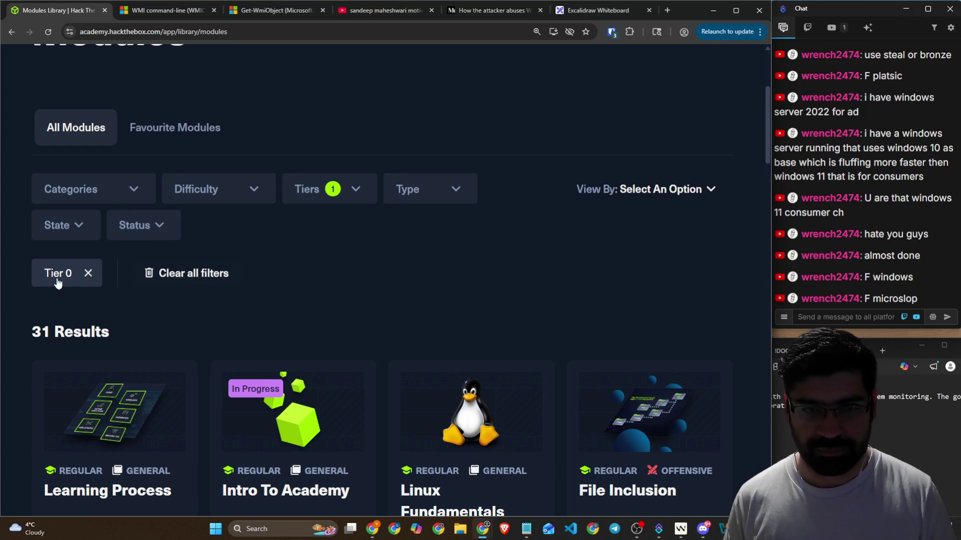
Step: Clear the Tier 0 filter, check the type, state and category filters, and browse all modules
left_click(89, 273)
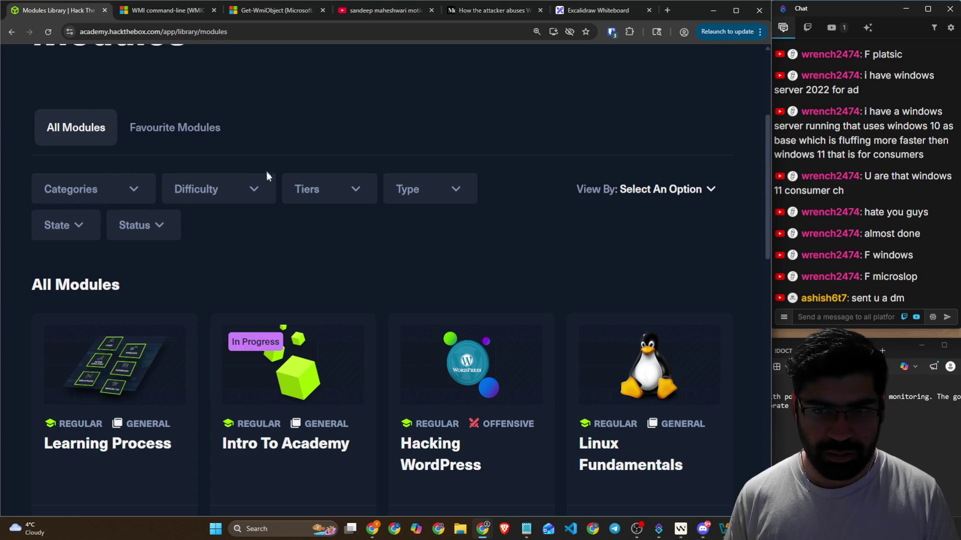
left_click(449, 199)
left_click(79, 225)
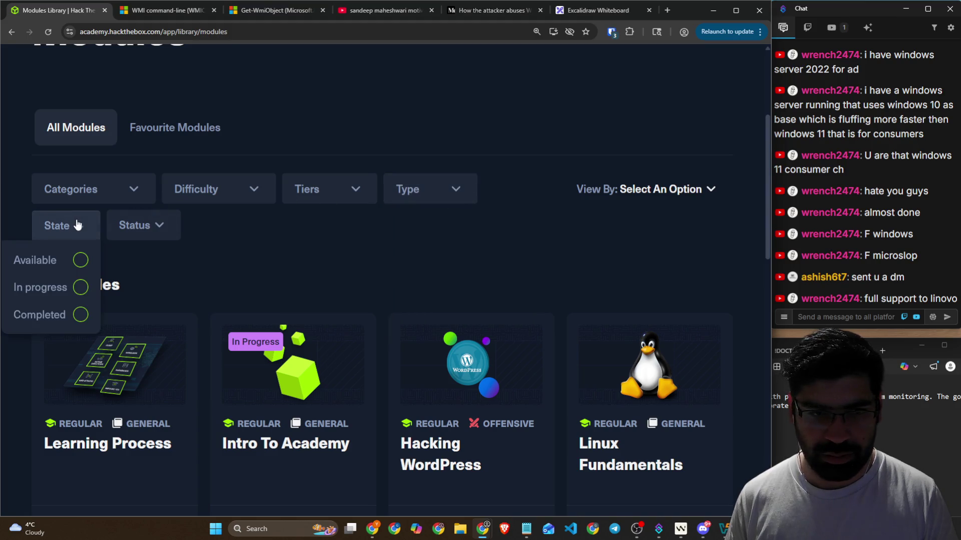
left_click(126, 193)
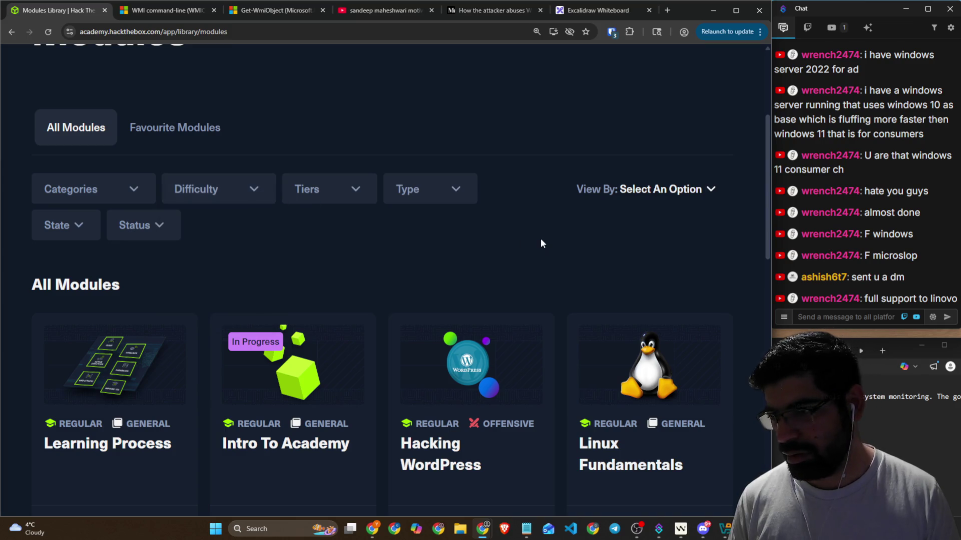
scroll(371, 240, "down", 10)
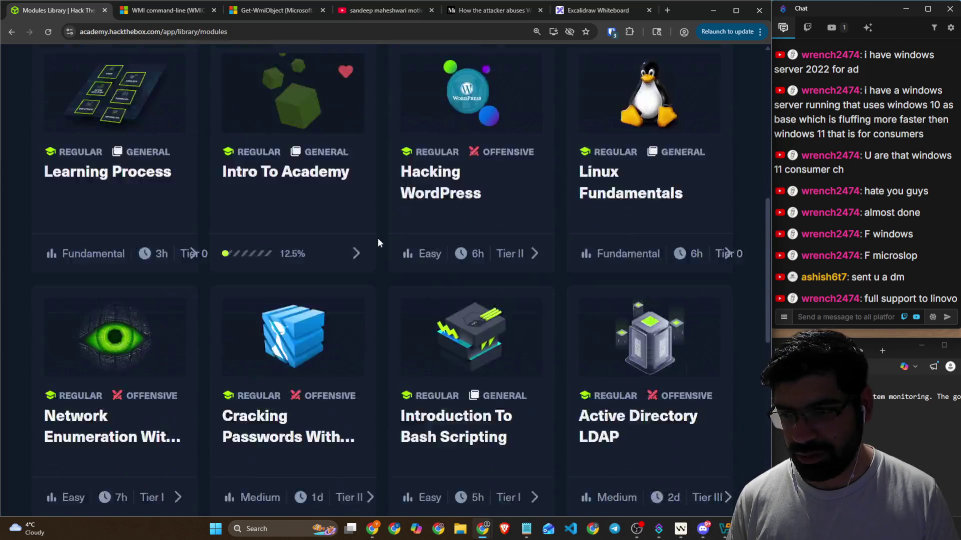
scroll(378, 240, "down", 4)
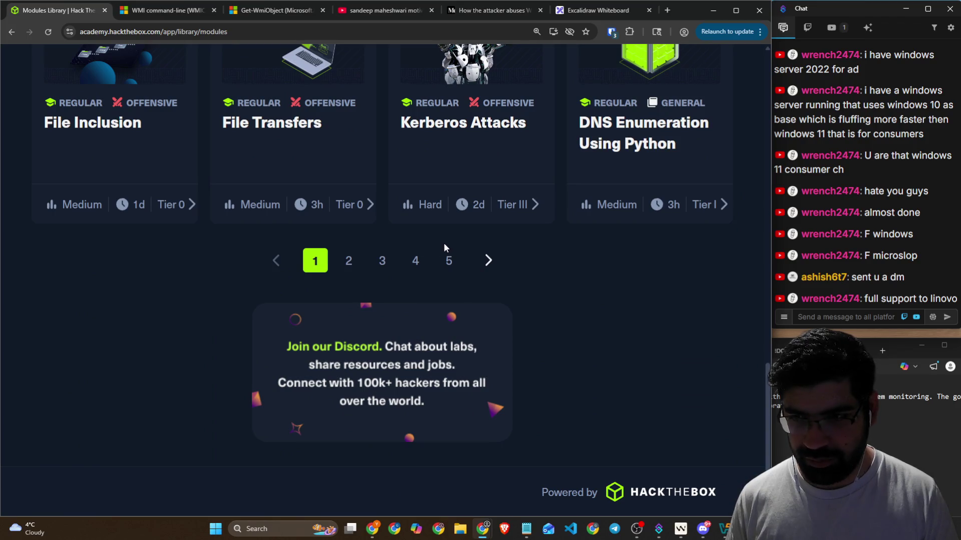
scroll(445, 247, "up", 7)
scroll(443, 242, "up", 8)
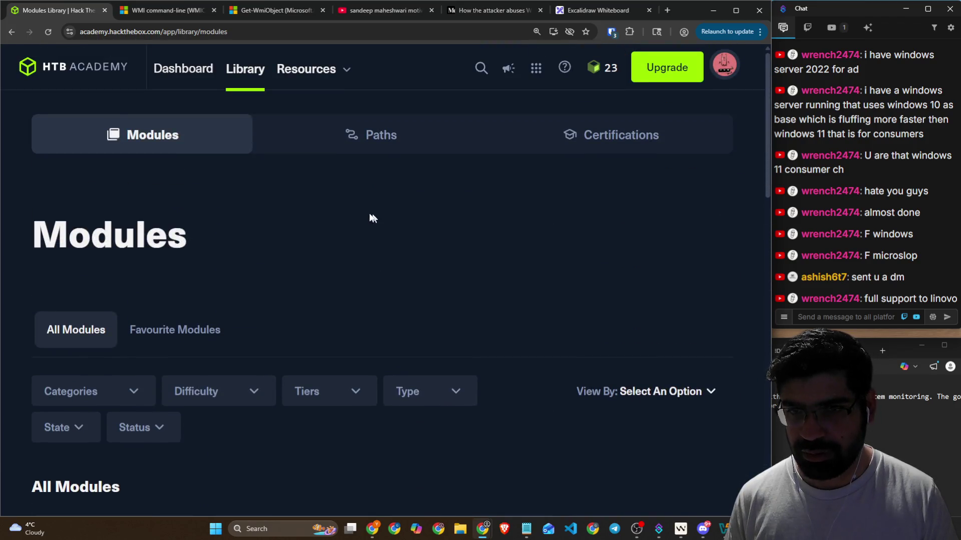
scroll(369, 215, "down", 1)
scroll(370, 216, "down", 2)
scroll(360, 200, "down", 3)
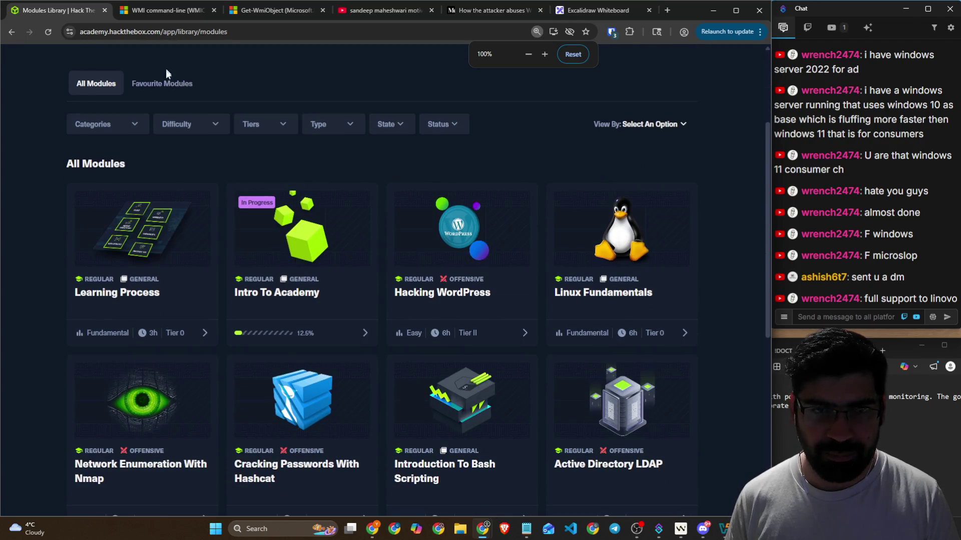
scroll(79, 90, "up", 2)
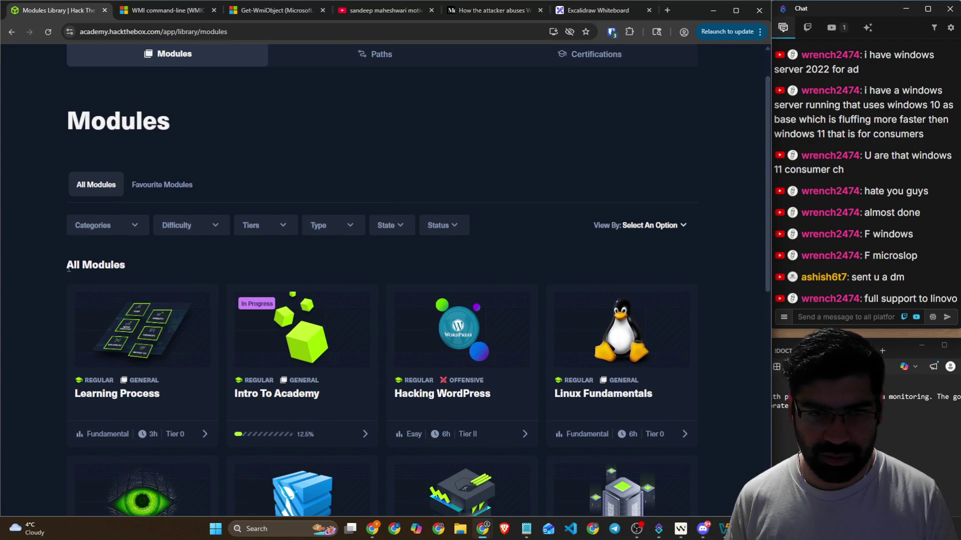
left_click(93, 226)
left_click(40, 223)
scroll(36, 227, "down", 7)
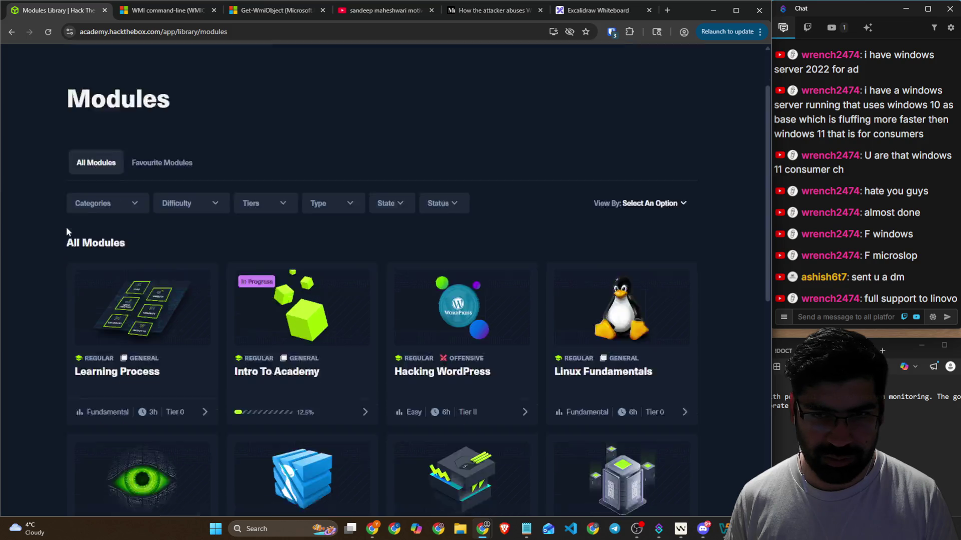
scroll(389, 224, "up", 1)
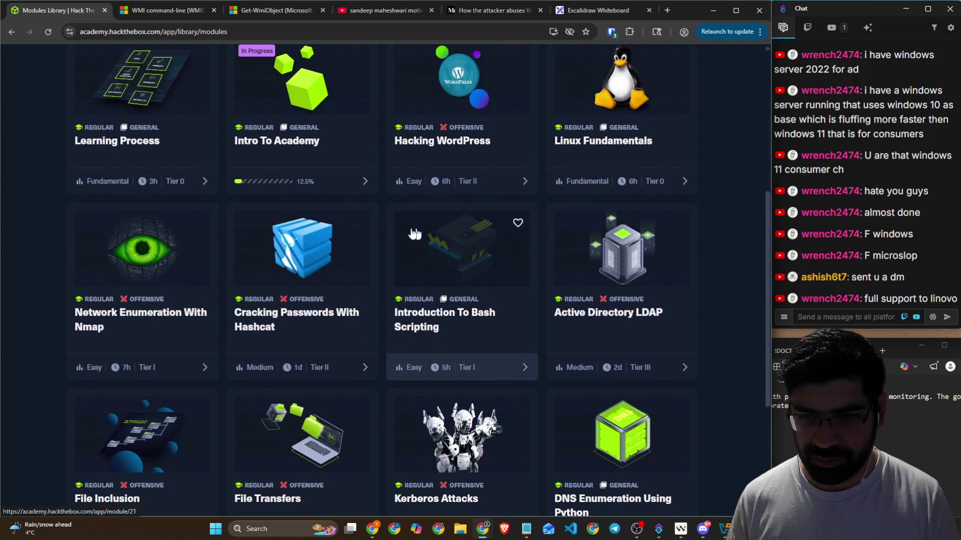
scroll(33, 230, "down", 1)
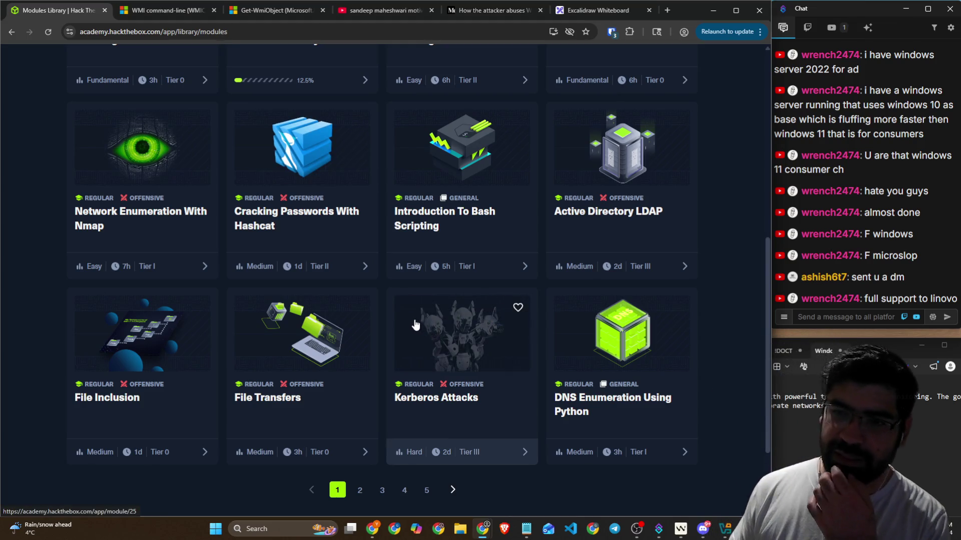
scroll(418, 315, "up", 3)
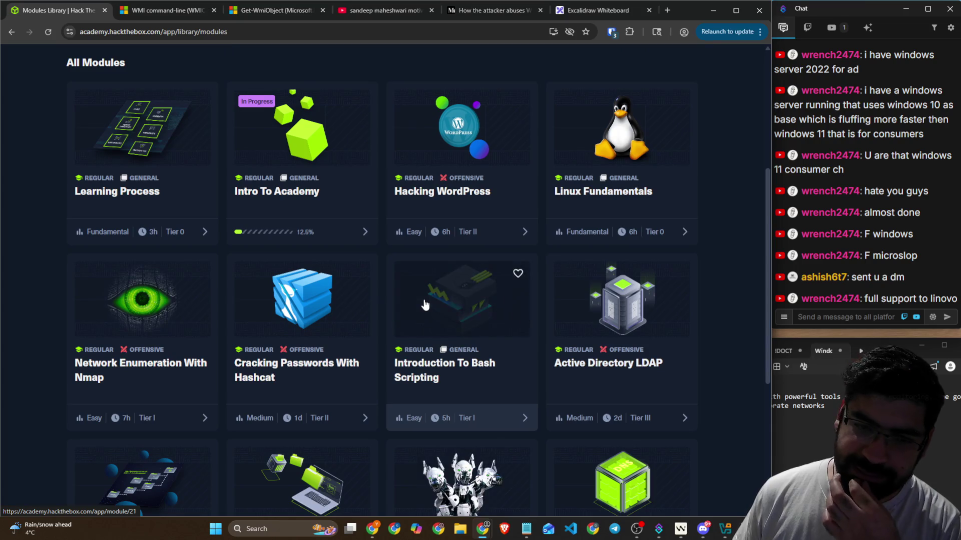
scroll(458, 300, "up", 5)
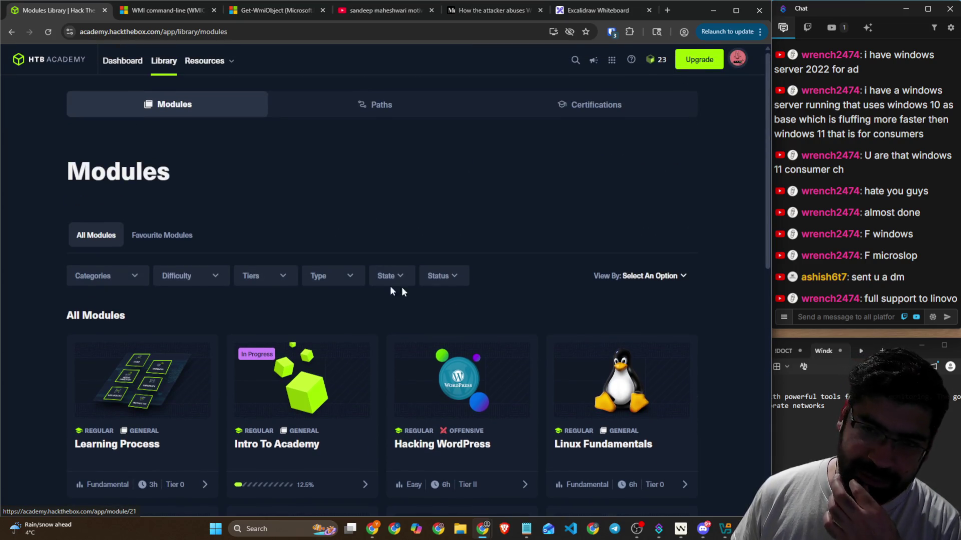
left_click(274, 284)
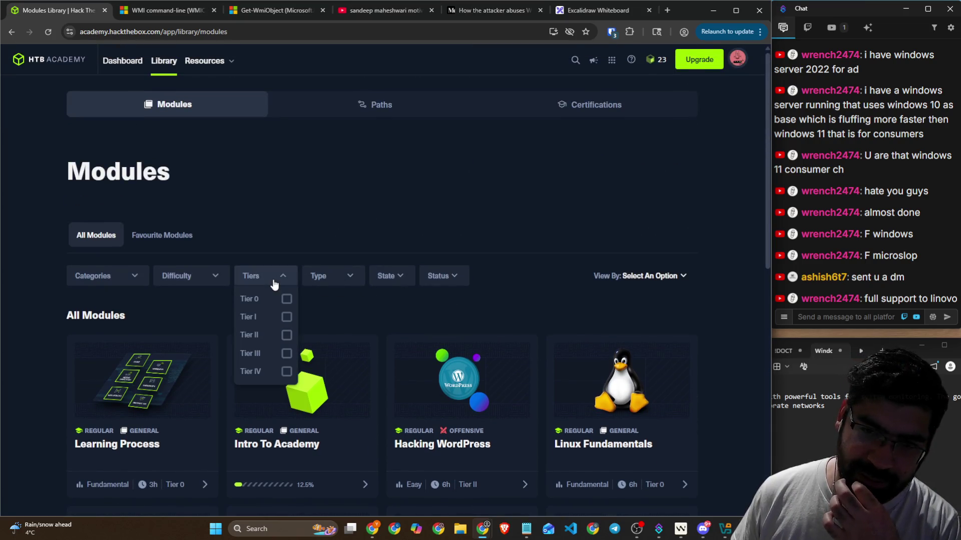
left_click(344, 285)
left_click(397, 285)
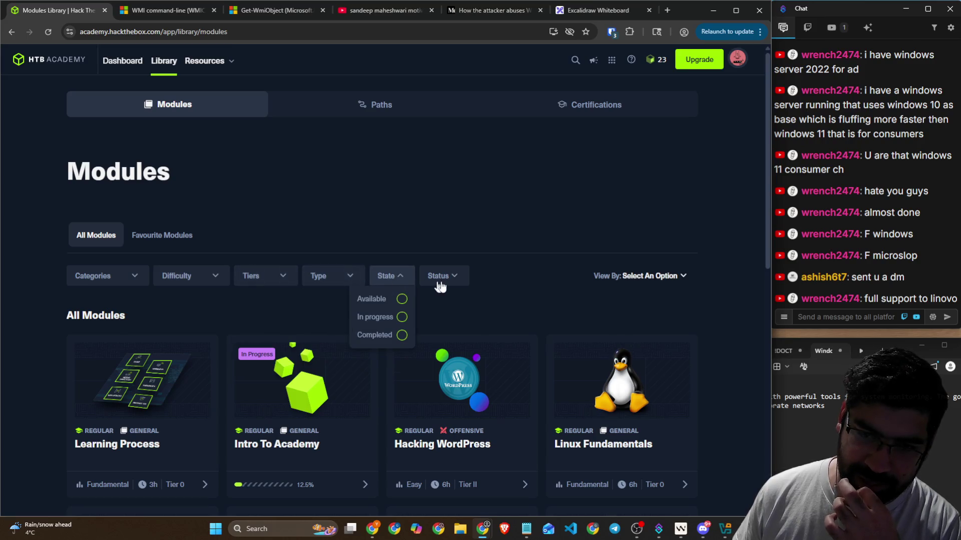
left_click(450, 286)
left_click(379, 120)
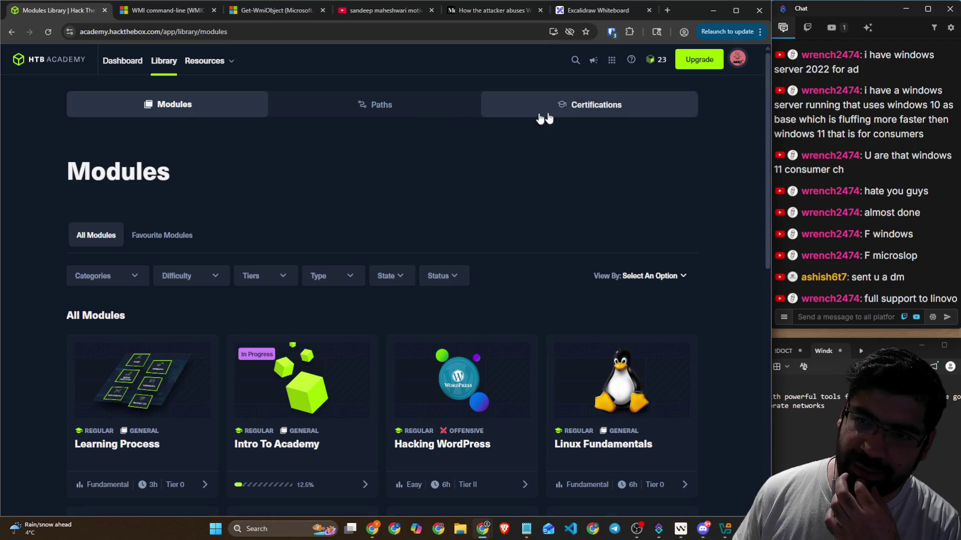
Step: Switch the Library to Paths and browse the Job Role and Skill Paths sections
left_click(362, 110)
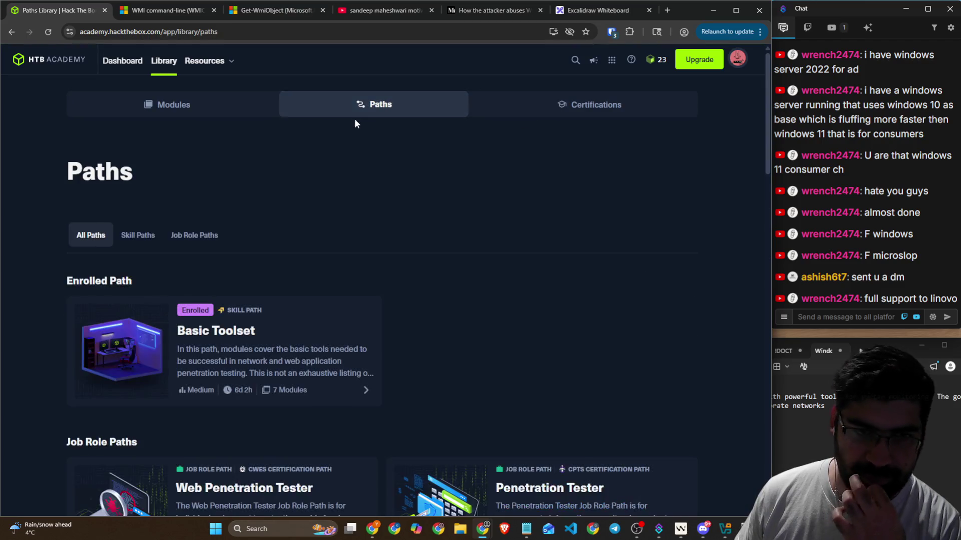
scroll(350, 160, "down", 3)
scroll(430, 143, "down", 9)
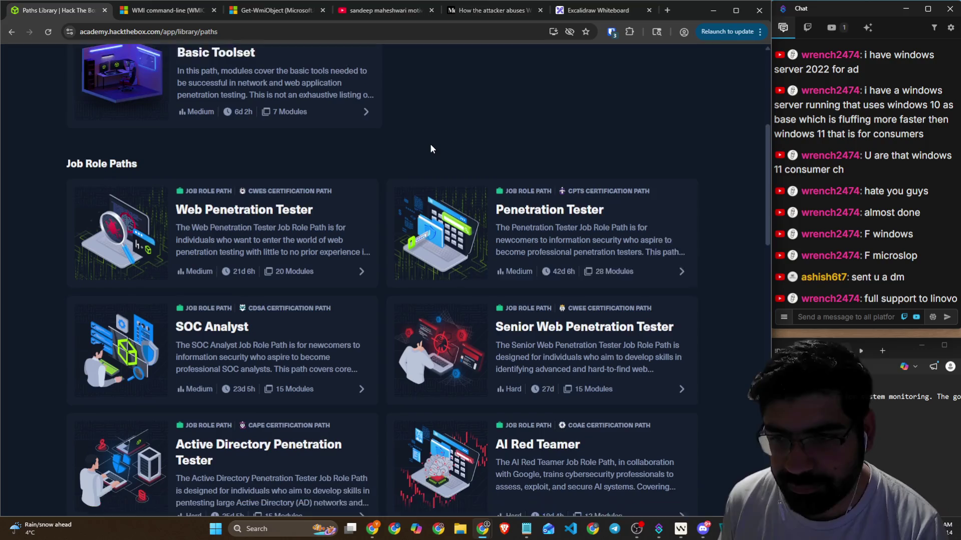
scroll(427, 151, "up", 7)
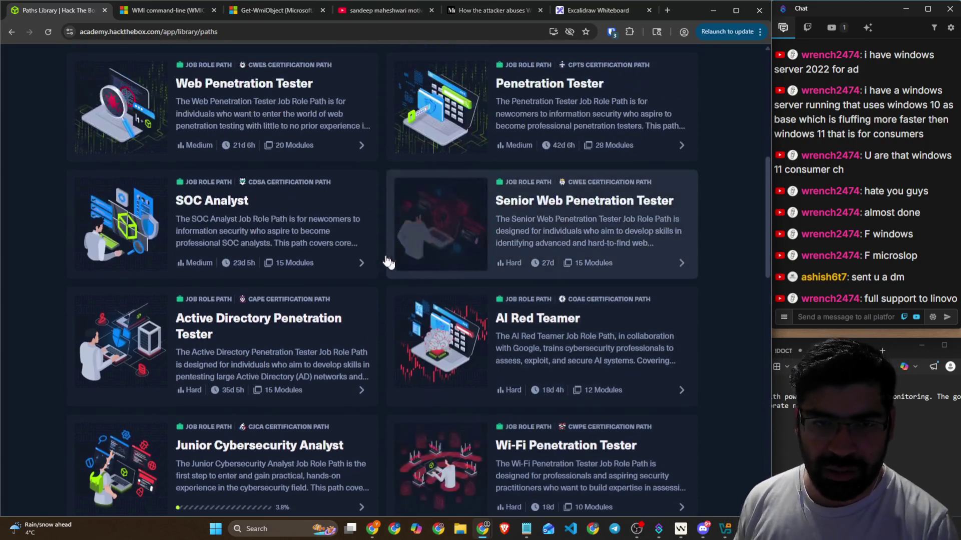
scroll(383, 253, "down", 11)
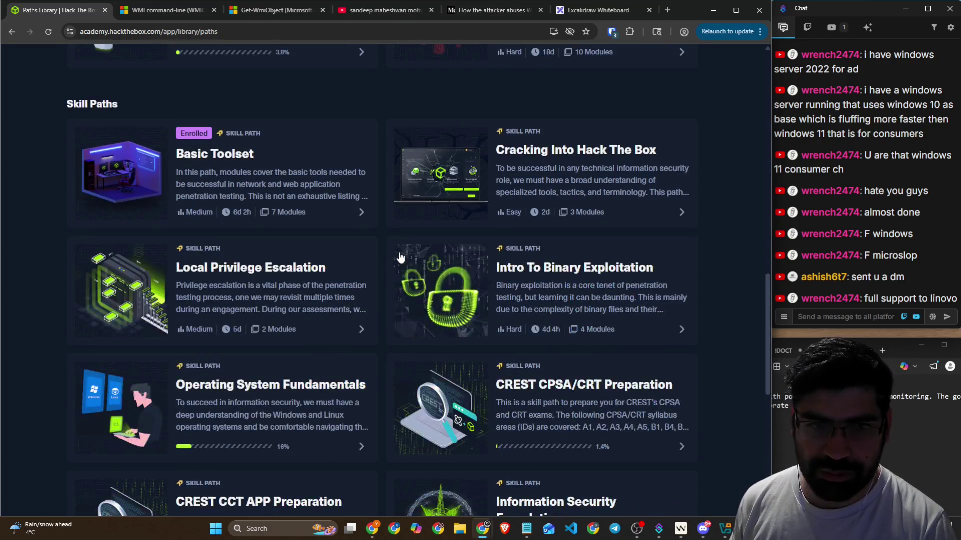
scroll(393, 261, "down", 4)
scroll(392, 261, "down", 4)
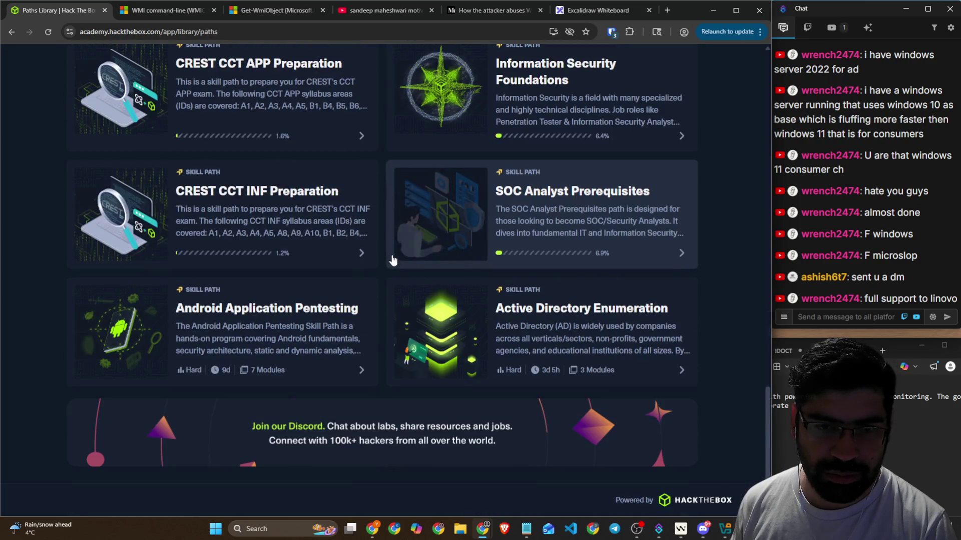
scroll(751, 380, "up", 5)
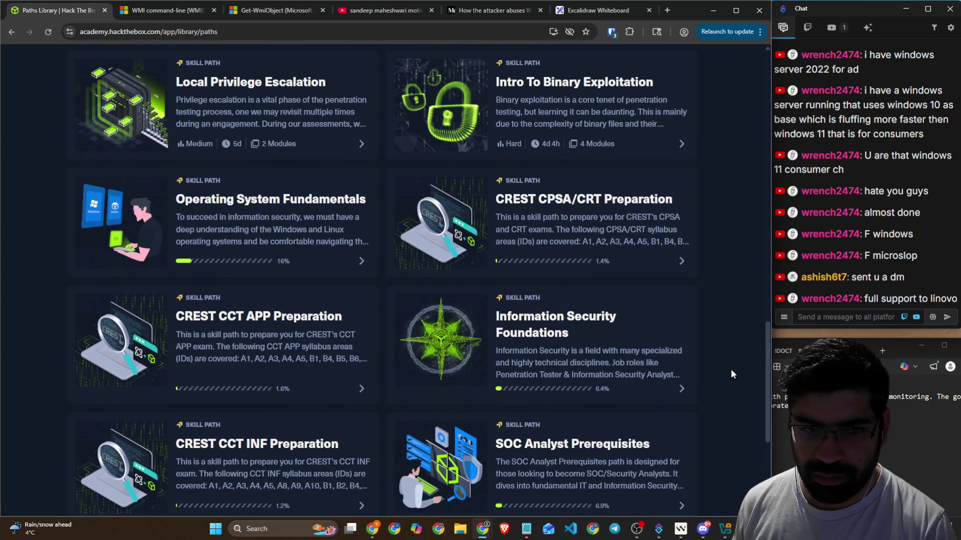
scroll(731, 369, "up", 1)
Step: Open and skim the Operating System Fundamentals skill path page
left_click(330, 288)
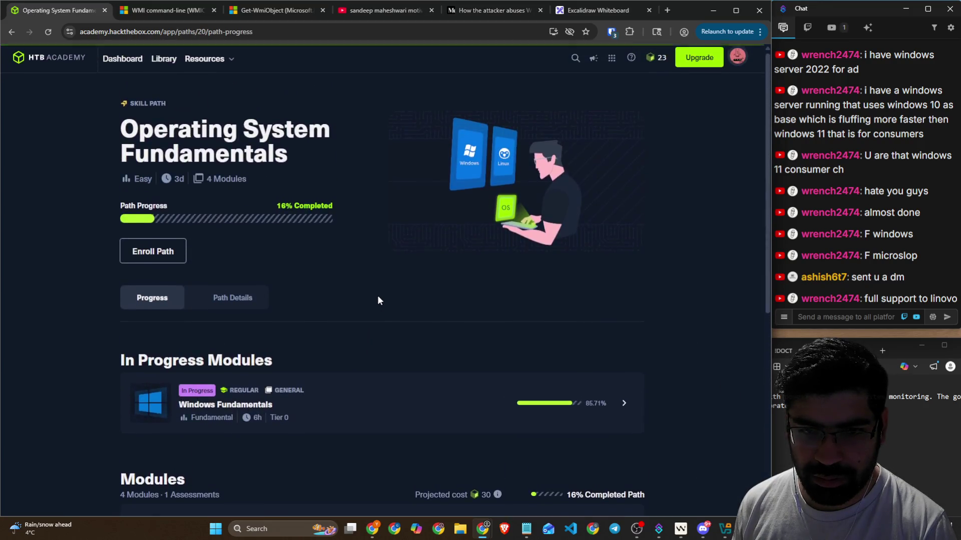
scroll(375, 299, "down", 7)
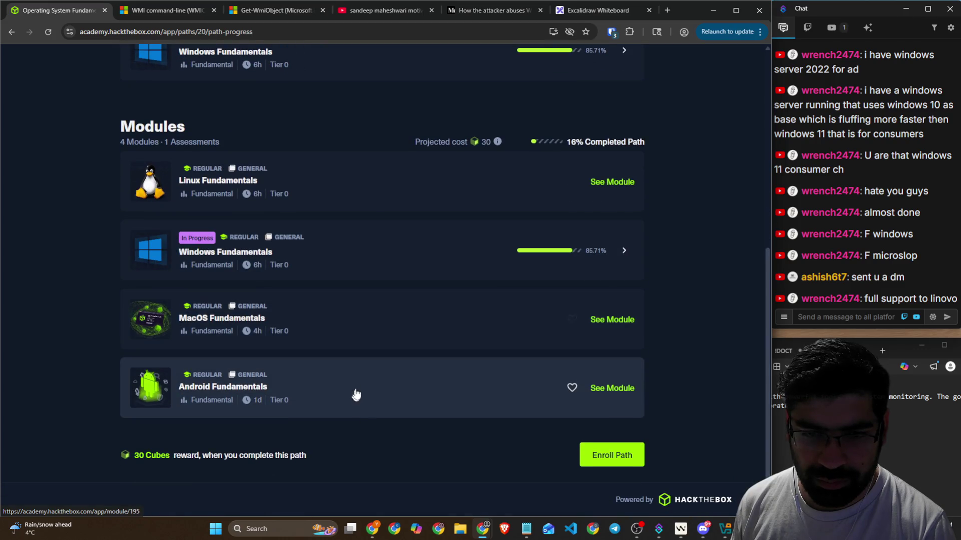
scroll(679, 316, "up", 7)
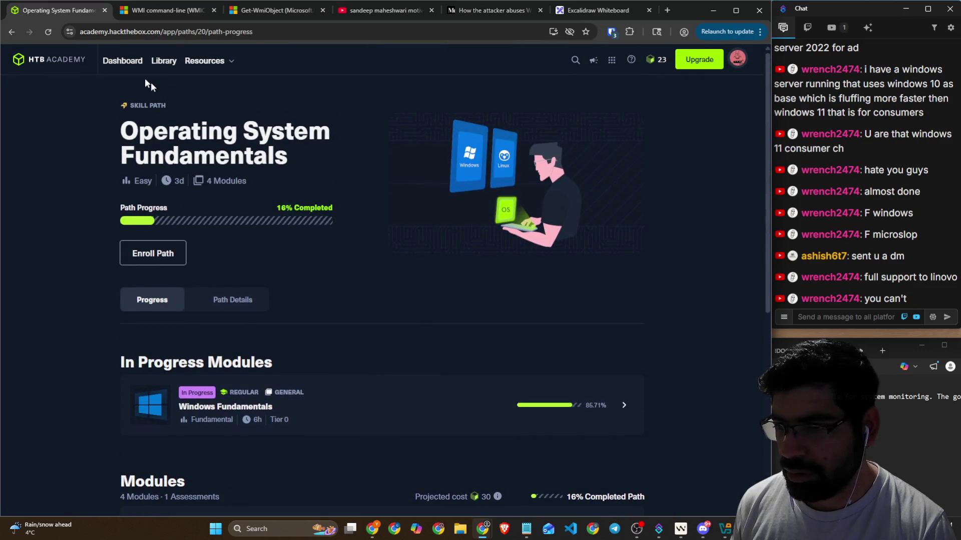
Step: Visit the Academy dashboard, then return to the Modules Library
left_click(62, 70)
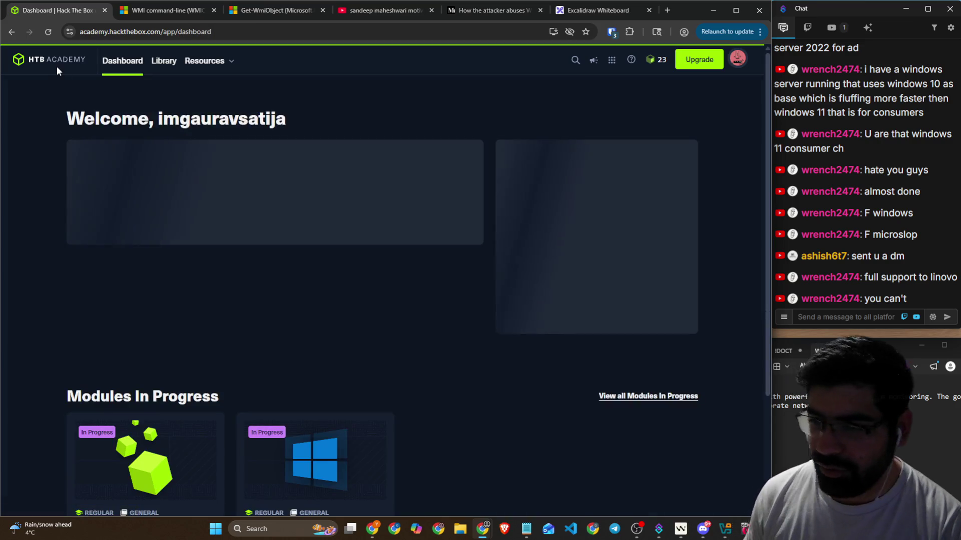
scroll(397, 107, "down", 2)
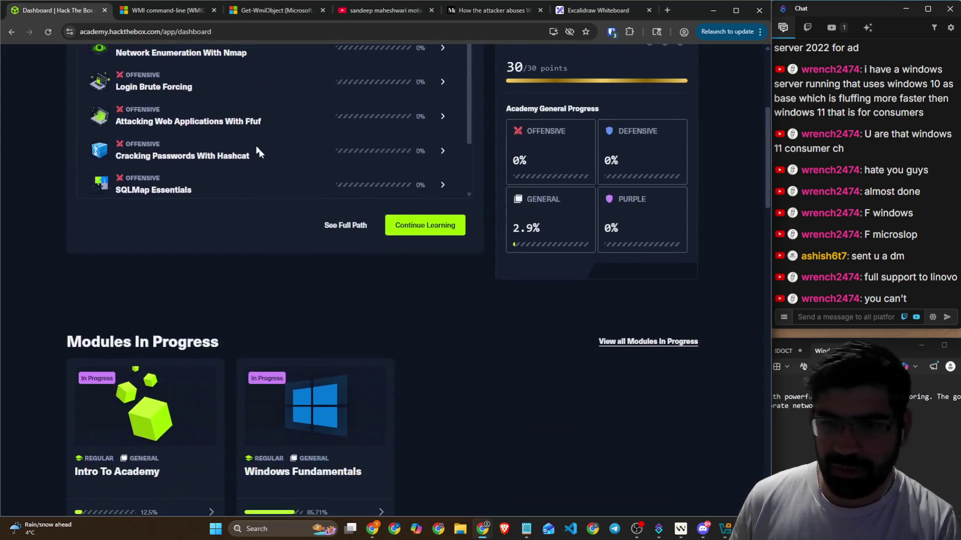
scroll(349, 258, "up", 3)
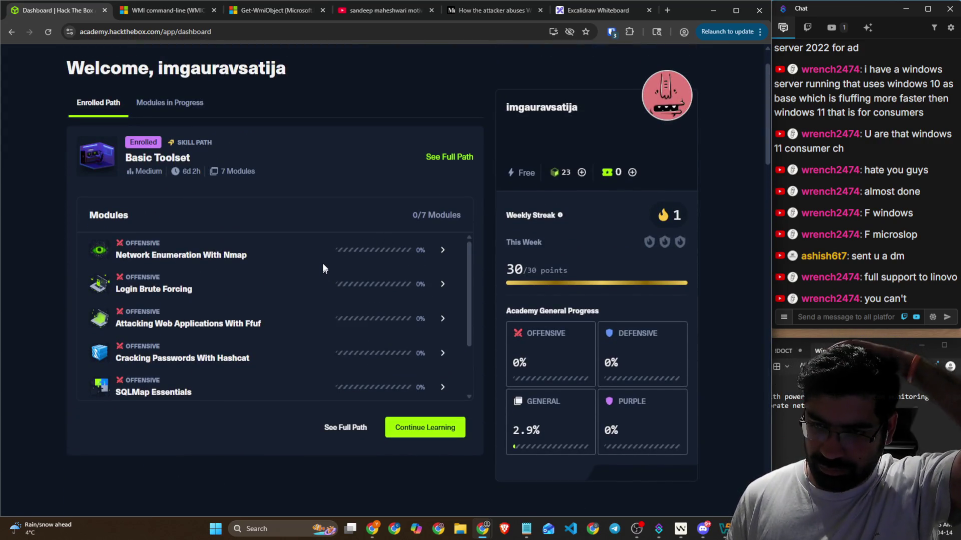
scroll(322, 253, "up", 1)
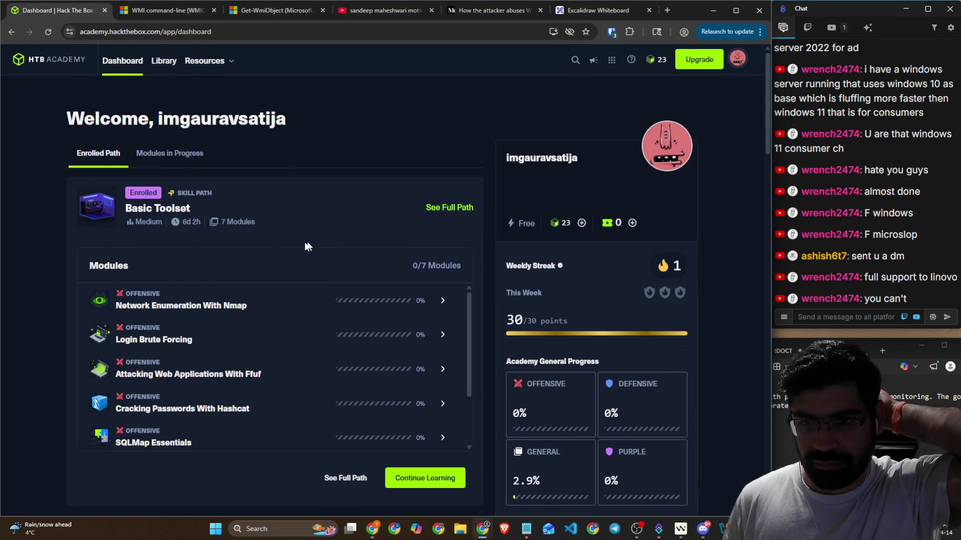
left_click(195, 64)
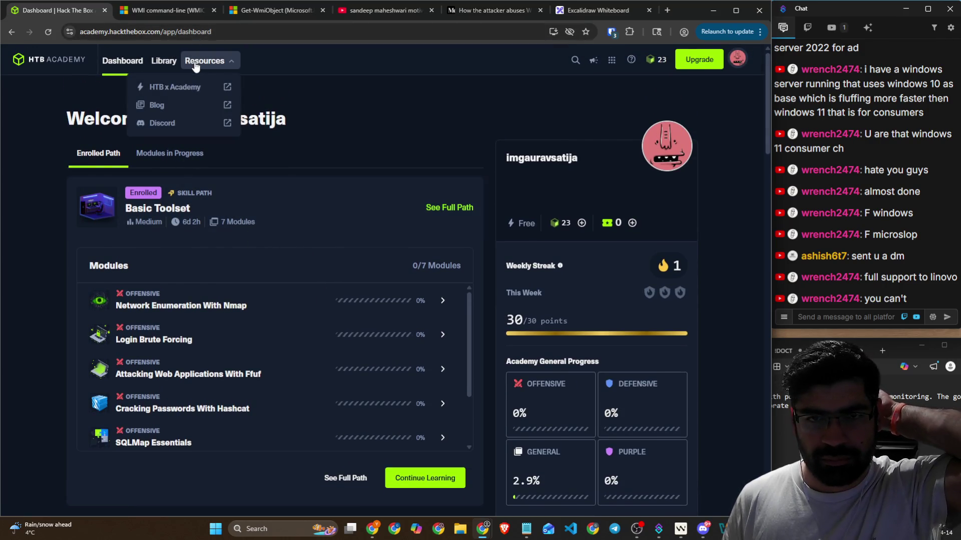
left_click(157, 63)
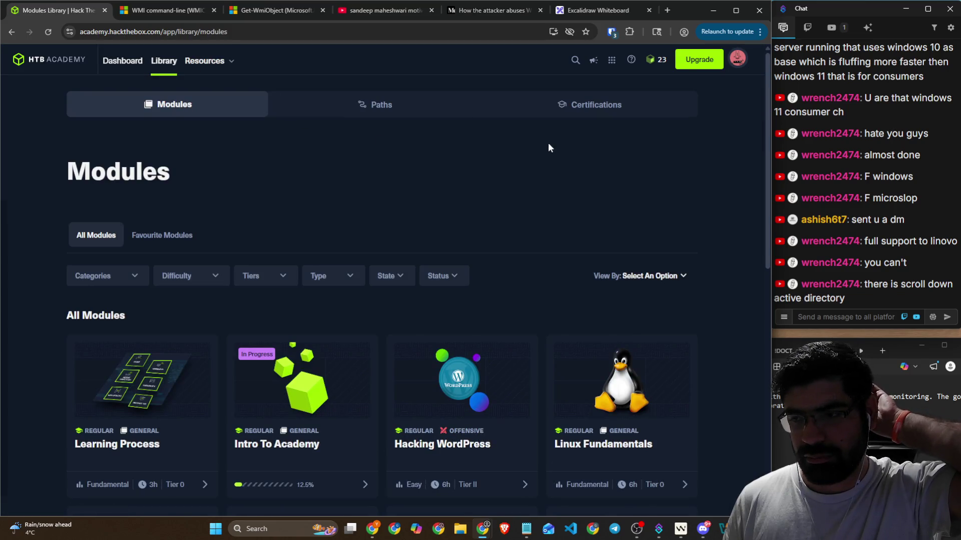
scroll(547, 145, "down", 2)
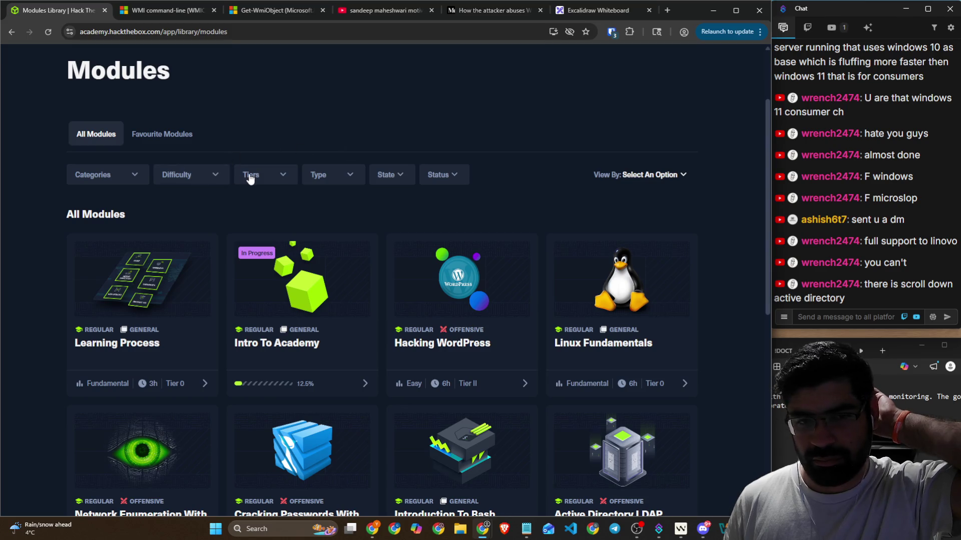
scroll(253, 177, "down", 7)
scroll(307, 167, "up", 2)
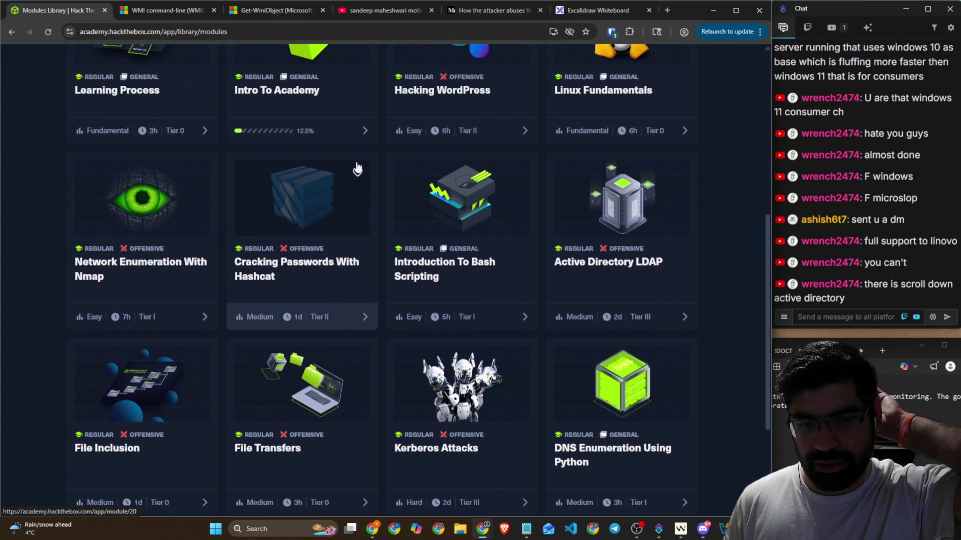
scroll(311, 143, "up", 4)
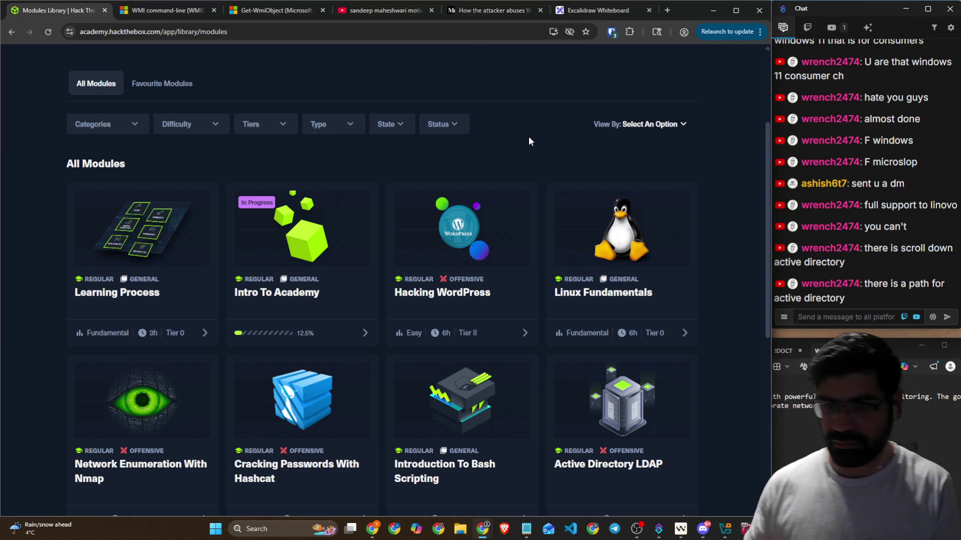
left_click(280, 133)
left_click(200, 126)
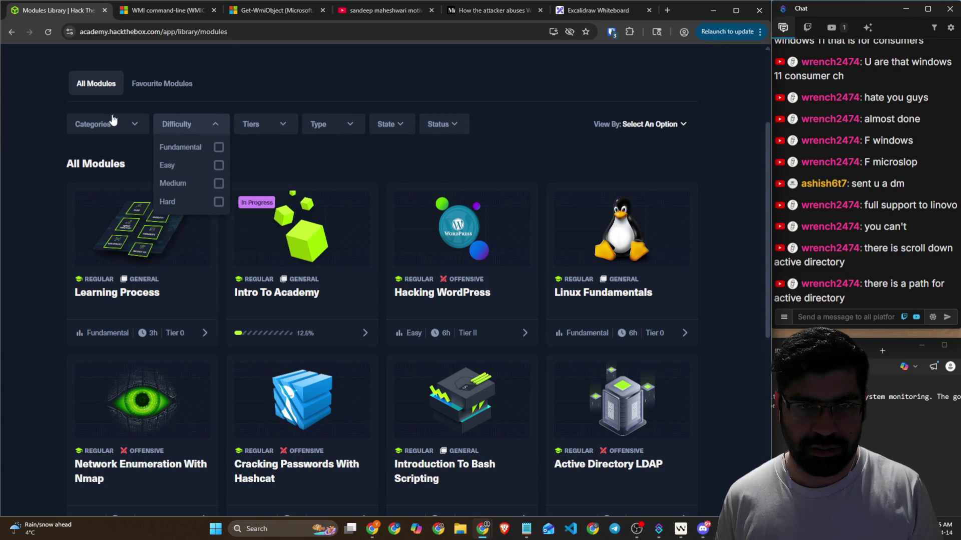
left_click(95, 125)
left_click(40, 130)
scroll(398, 155, "up", 3)
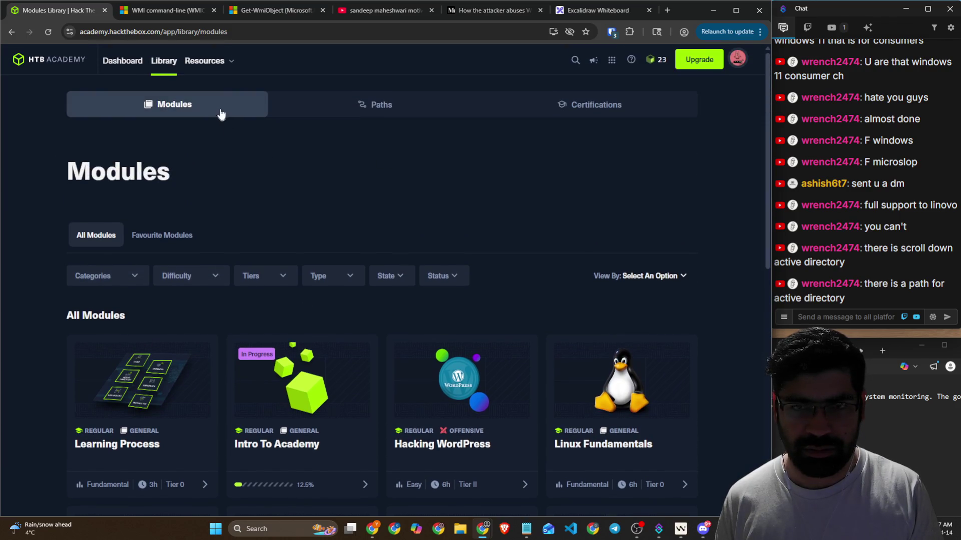
left_click(175, 32)
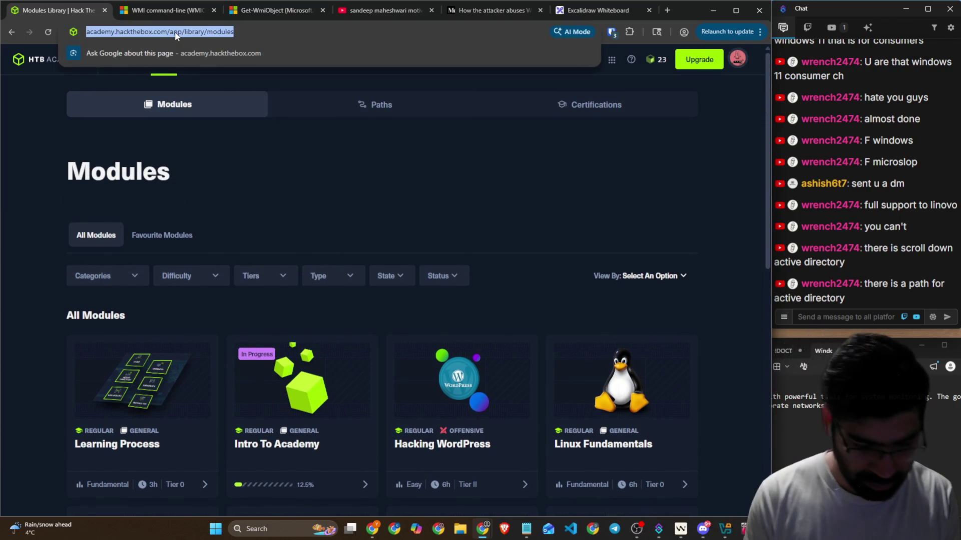
Step: Search Google for 'htb academy windows all' and open the Windows Fundamentals Course result in a new tab
type("htb acad")
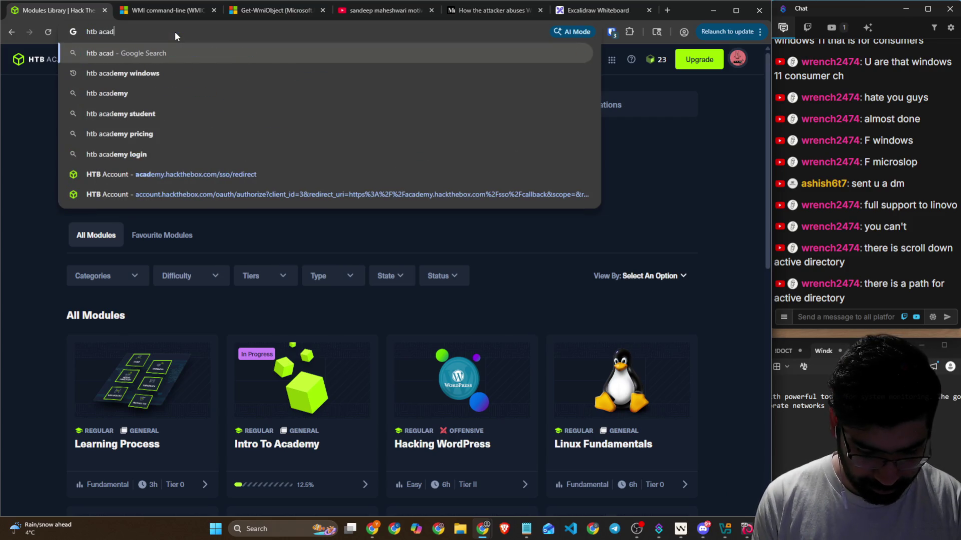
type("emy windows")
key("Return")
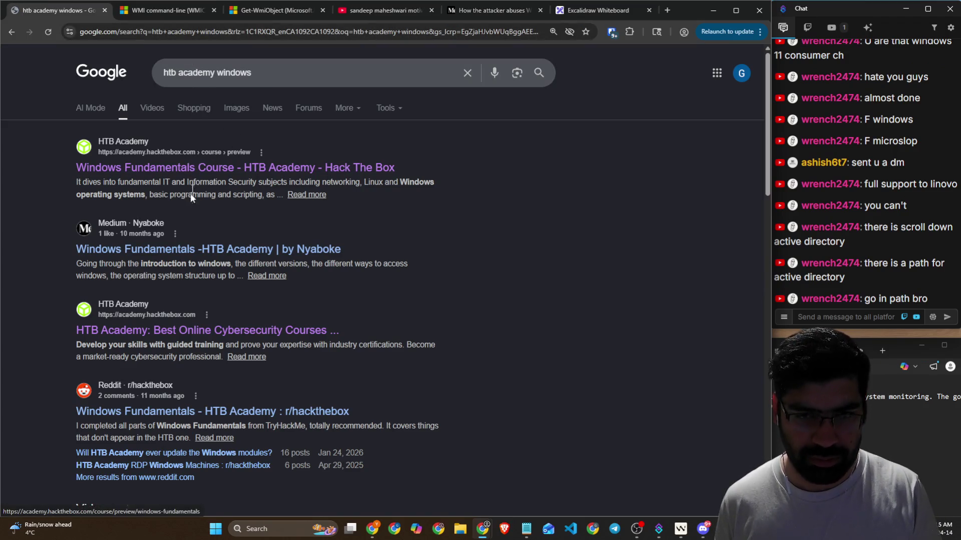
scroll(167, 248, "down", 1)
left_click(311, 70)
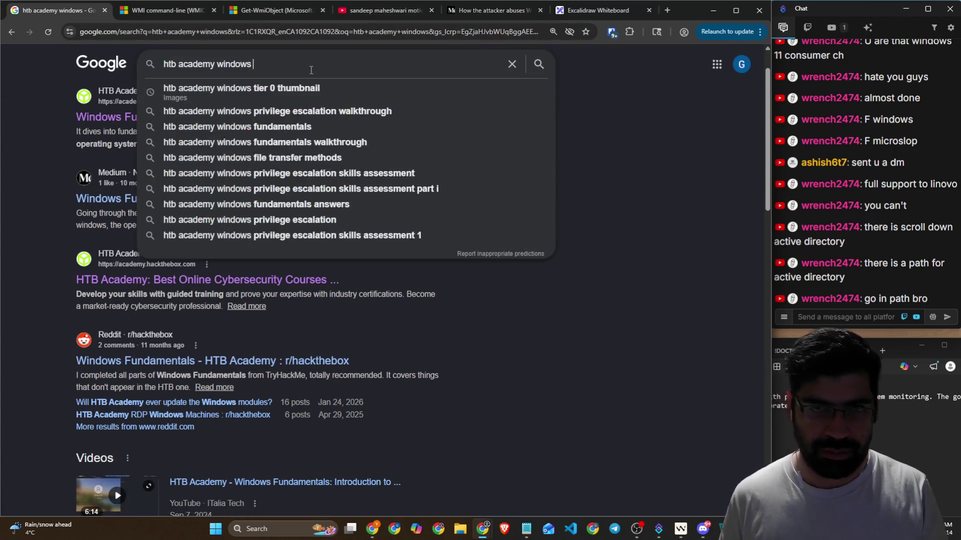
type("all")
key("Return")
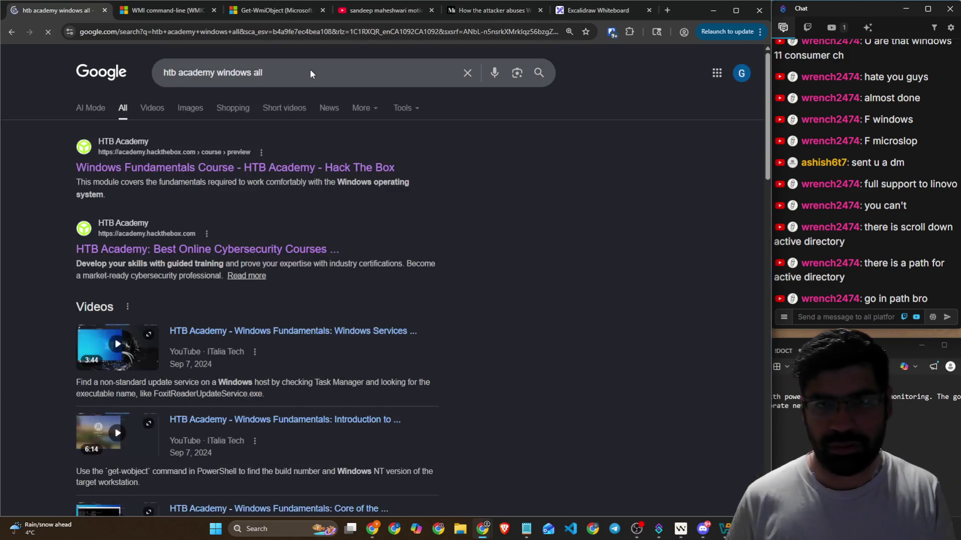
right_click(239, 168)
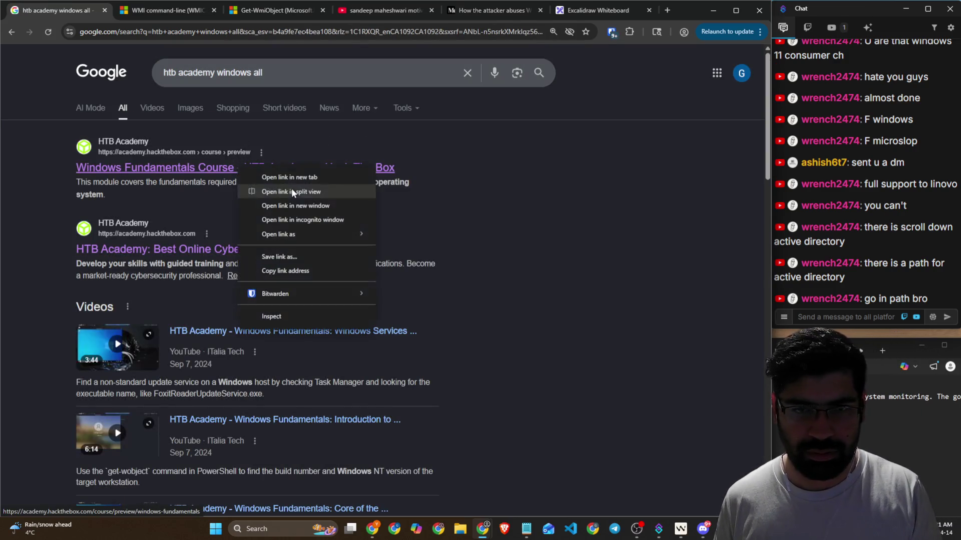
left_click(292, 176)
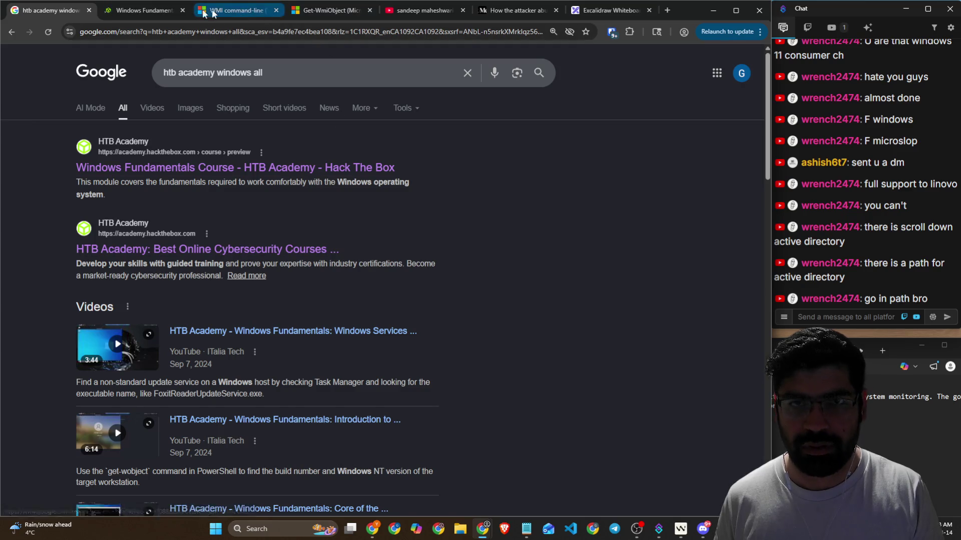
Step: Switch to the Windows Fundamentals preview tab and scroll through its Relevant Paths
left_click(143, 10)
scroll(235, 201, "down", 3)
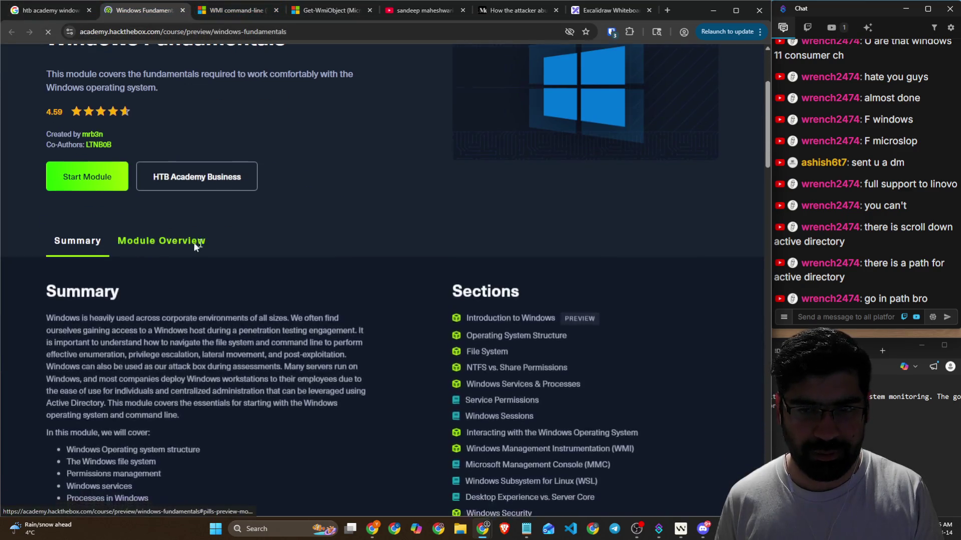
scroll(205, 238, "down", 15)
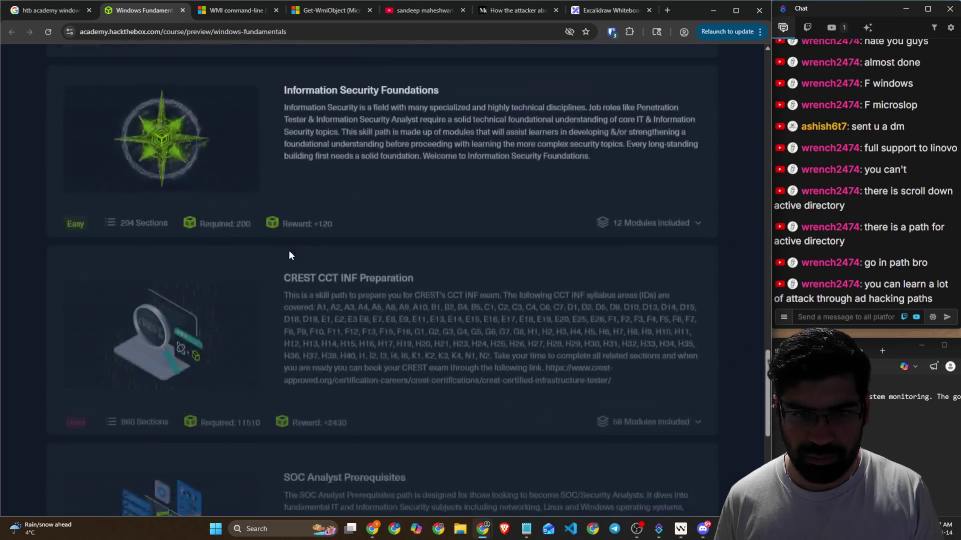
scroll(290, 255, "up", 15)
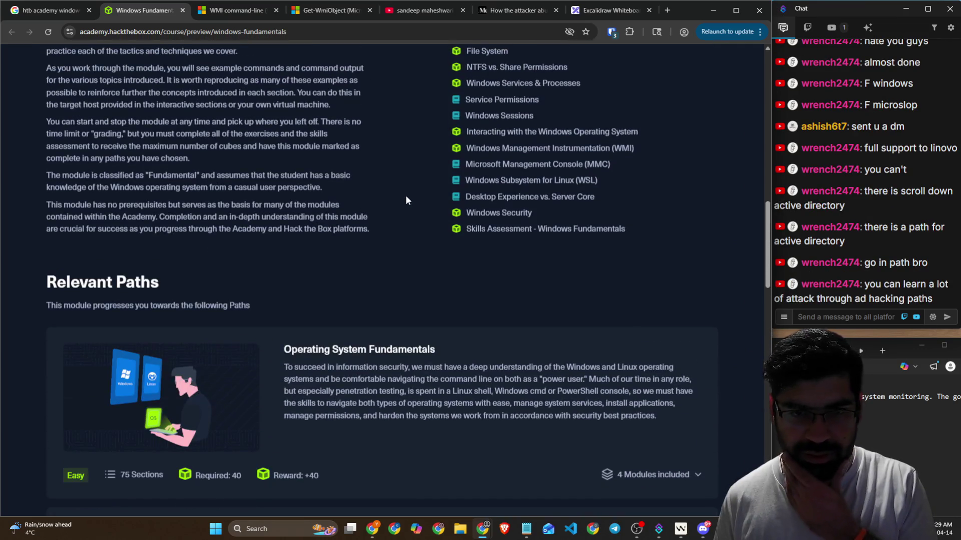
scroll(406, 200, "down", 7)
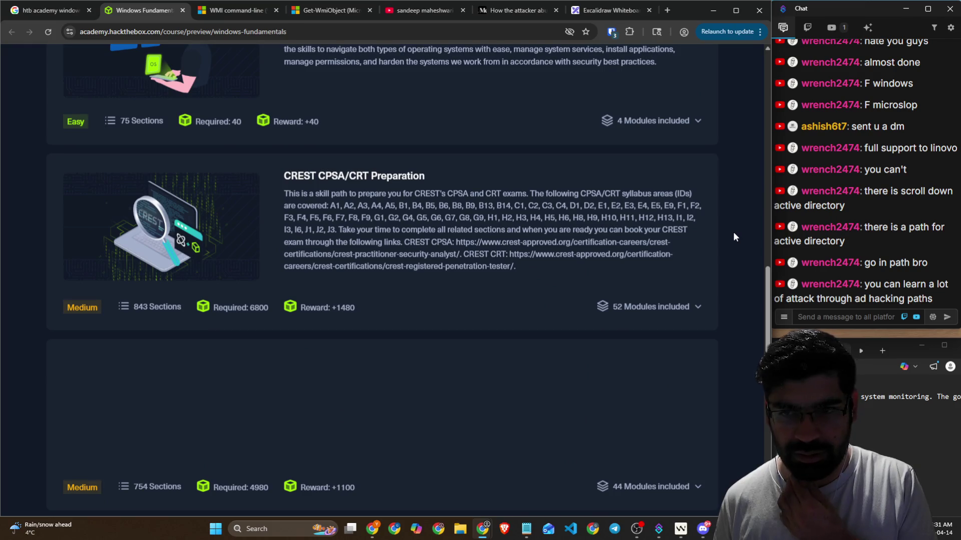
scroll(734, 233, "down", 3)
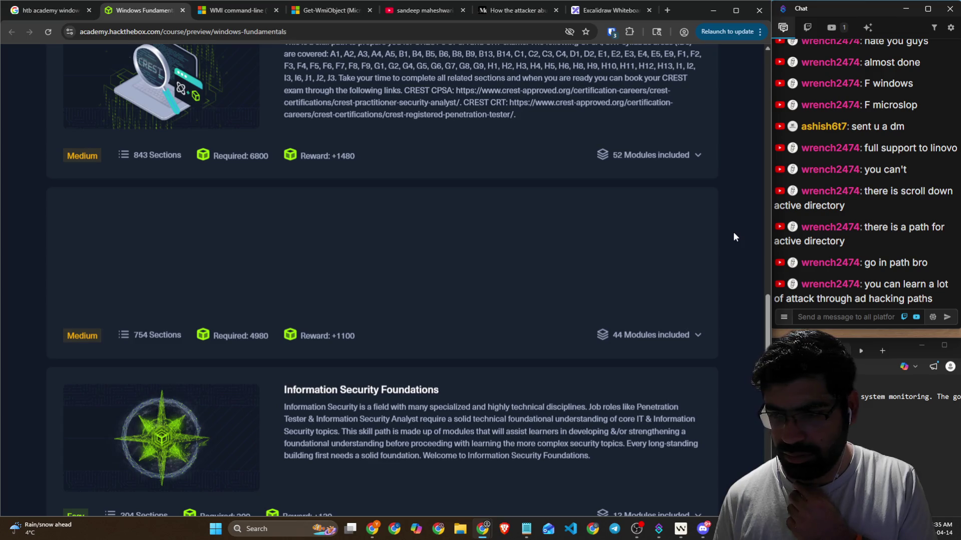
scroll(733, 233, "down", 2)
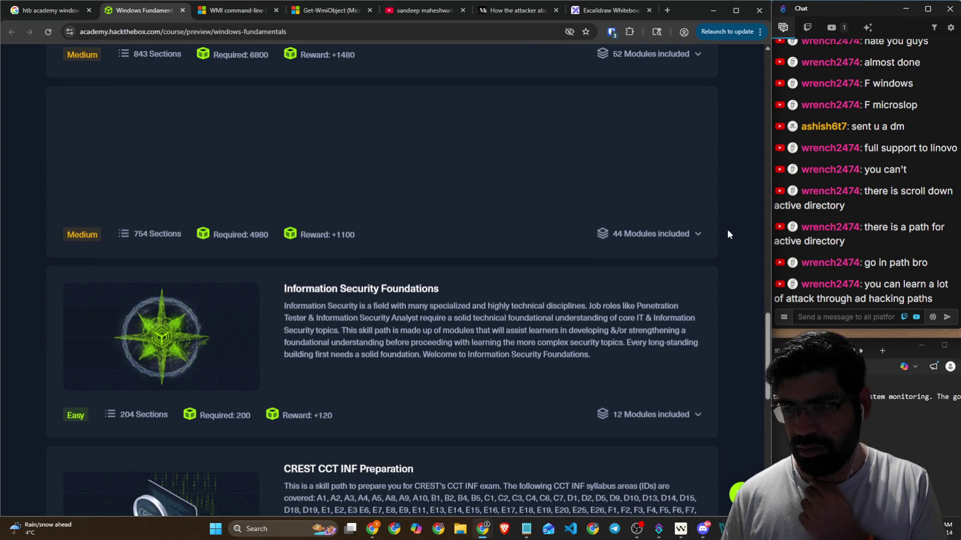
Step: Expand and collapse the 44-module list, expand Junior Cybersecurity Analyst's 20 modules, then scroll back up
left_click(622, 236)
left_click(622, 236)
scroll(620, 235, "down", 3)
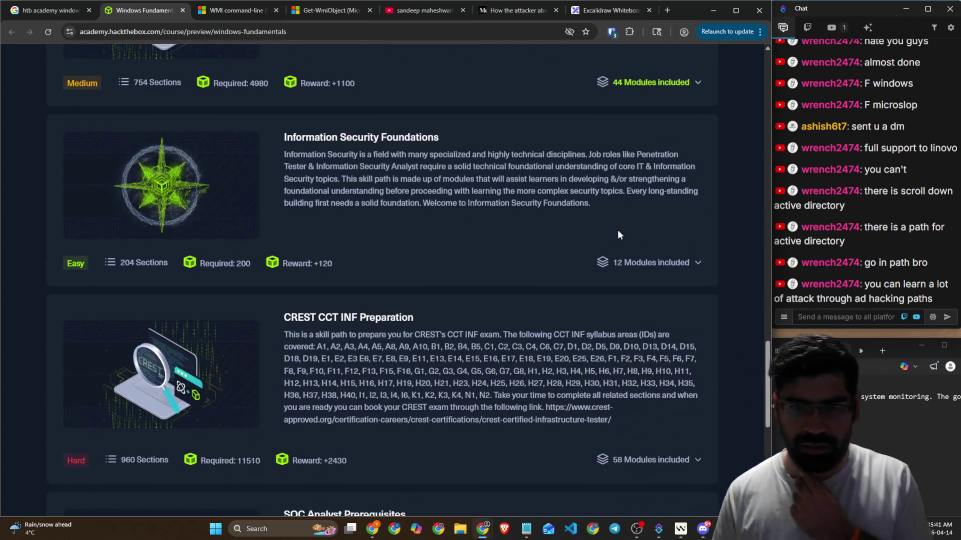
scroll(614, 225, "down", 8)
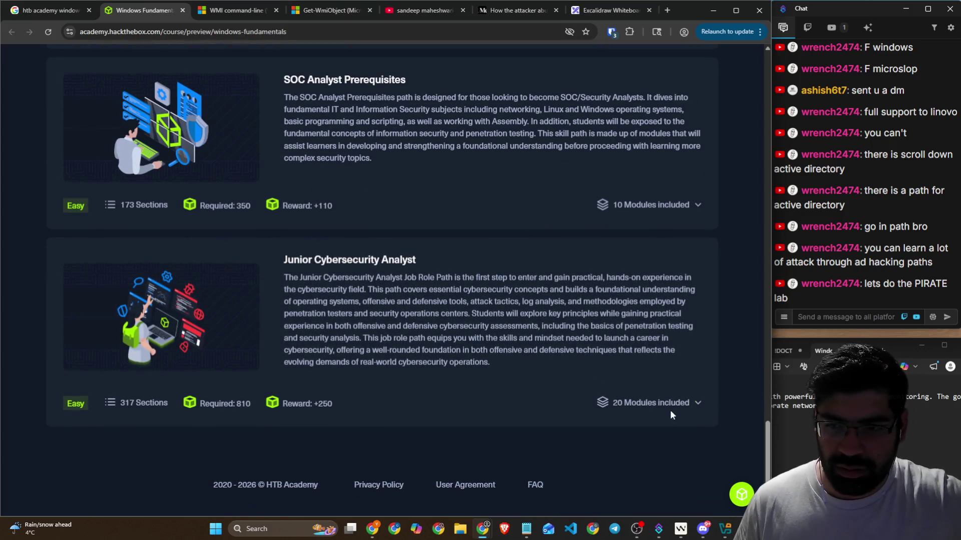
left_click(666, 405)
scroll(482, 279, "down", 9)
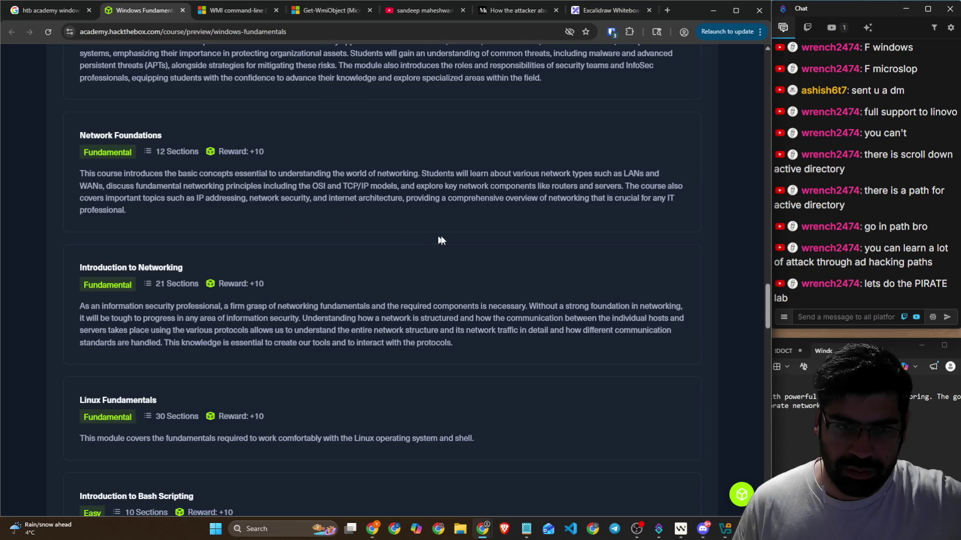
scroll(442, 240, "down", 4)
scroll(420, 248, "down", 4)
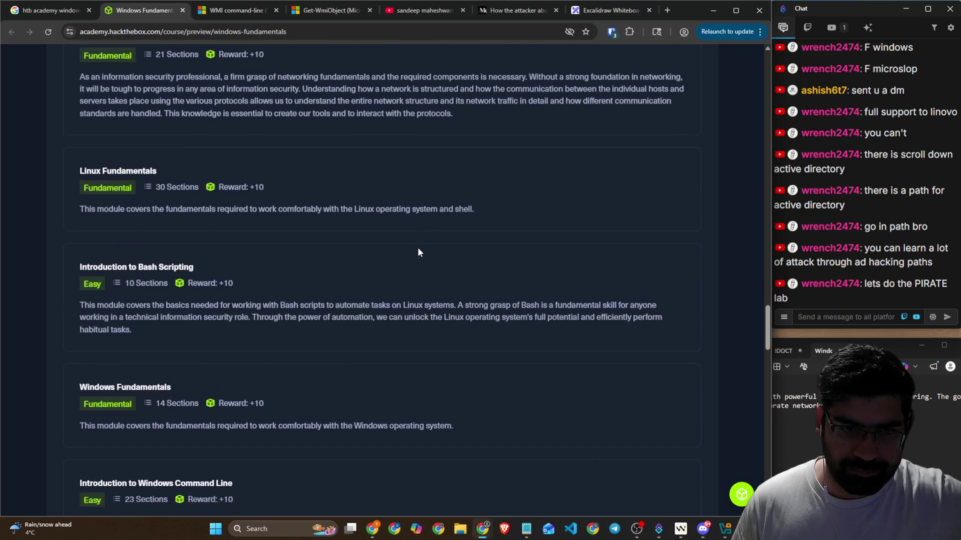
scroll(417, 248, "up", 20)
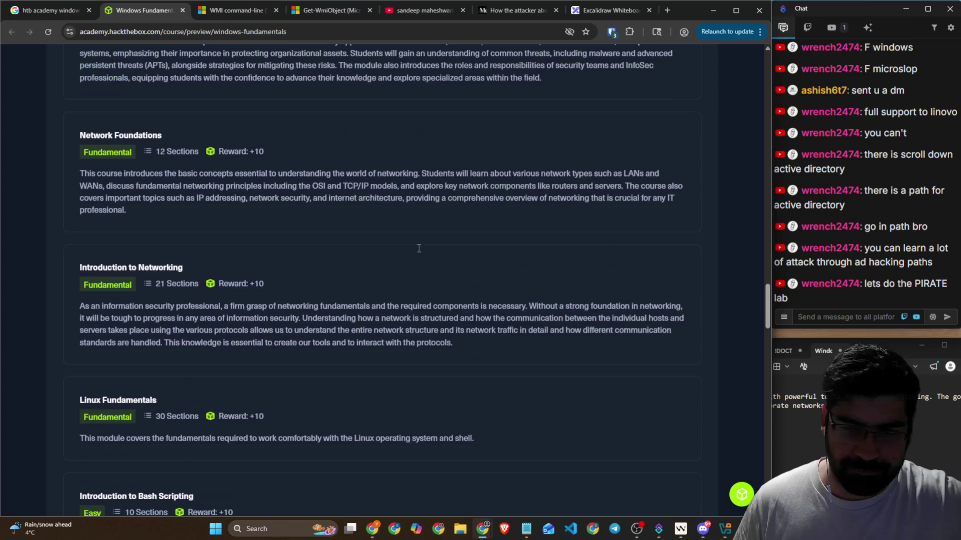
scroll(414, 246, "up", 15)
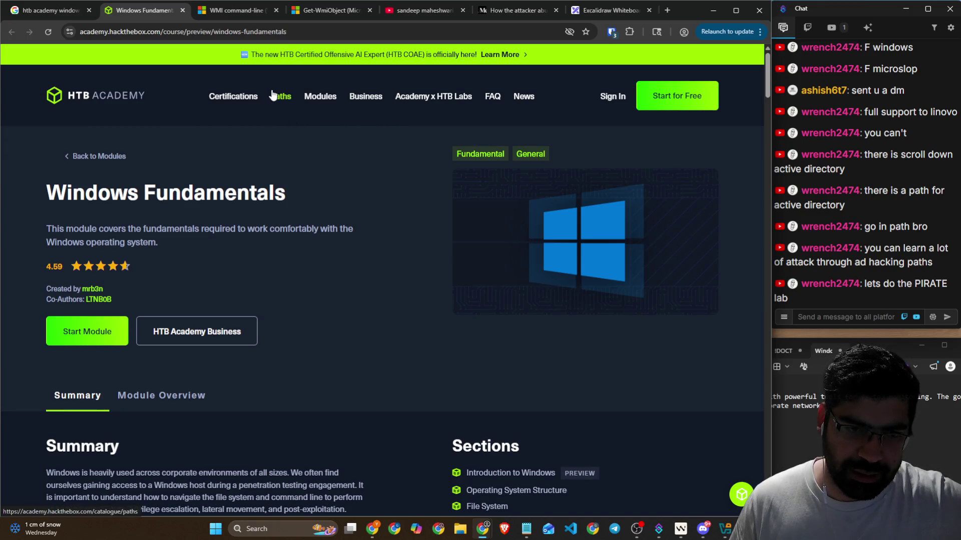
Step: Show the Windows Fundamentals Module Overview and read down it, briefly opening and closing the help chat
left_click(186, 396)
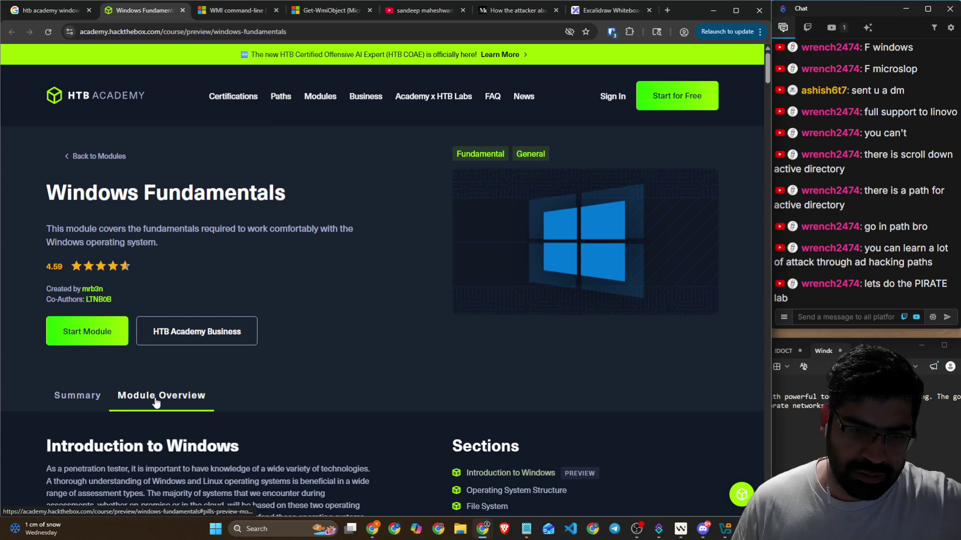
scroll(269, 361, "down", 8)
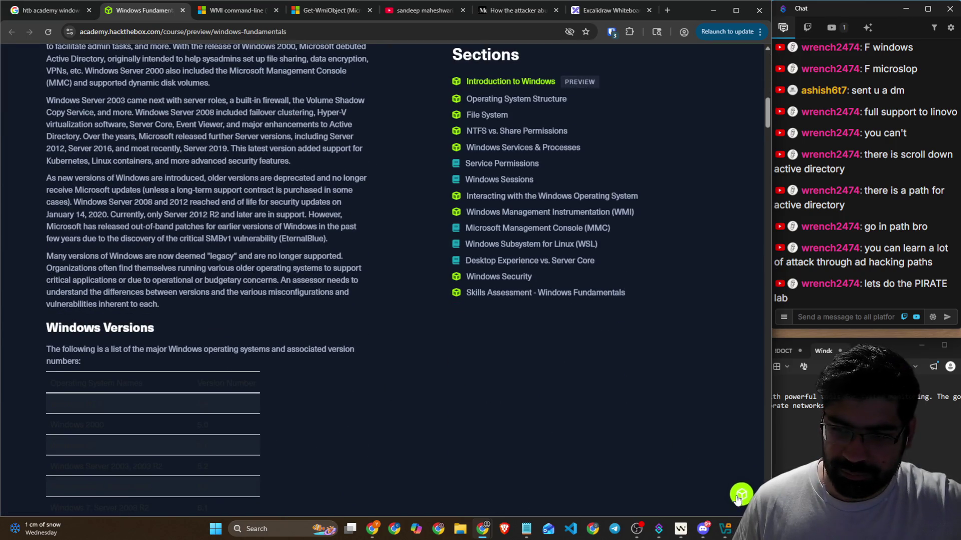
left_click(737, 499)
left_click(739, 499)
scroll(208, 345, "down", 7)
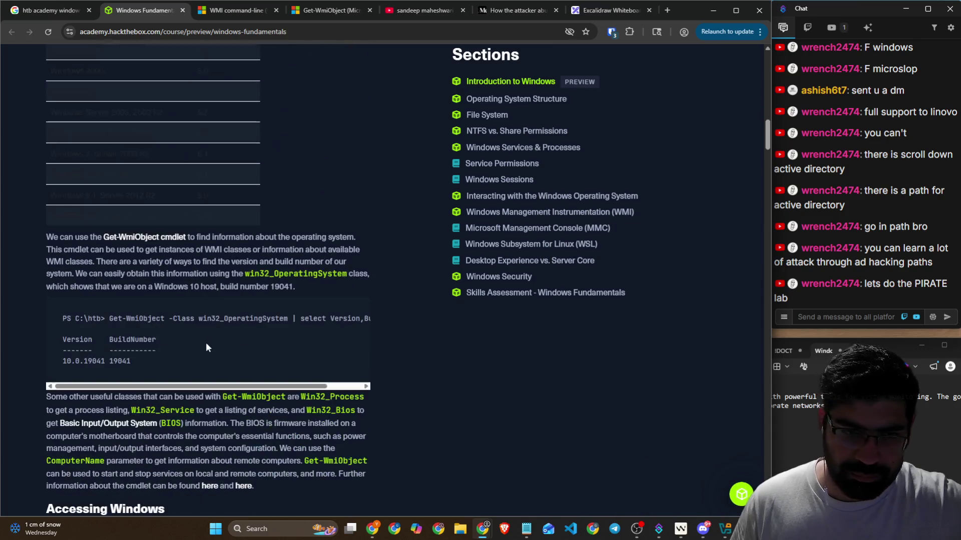
scroll(324, 339, "down", 15)
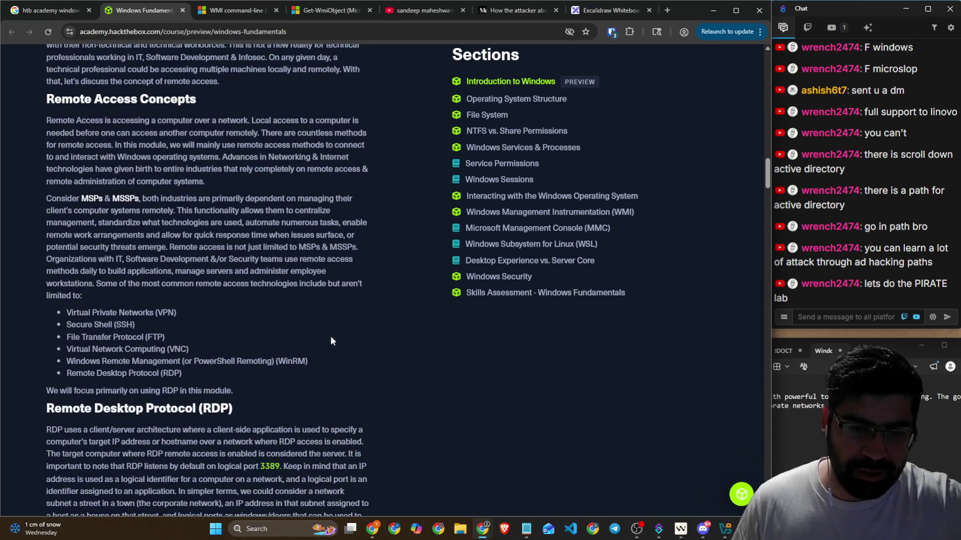
Step: Leave the module preview for the Excalidraw whiteboard diagram, then bring OBS Studio to the front
scroll(331, 339, "up", 20)
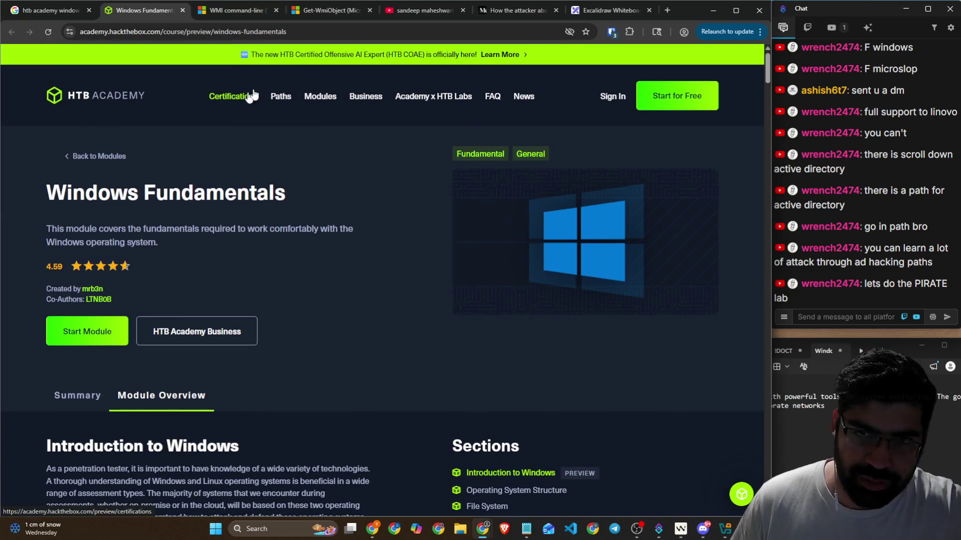
left_click(612, 15)
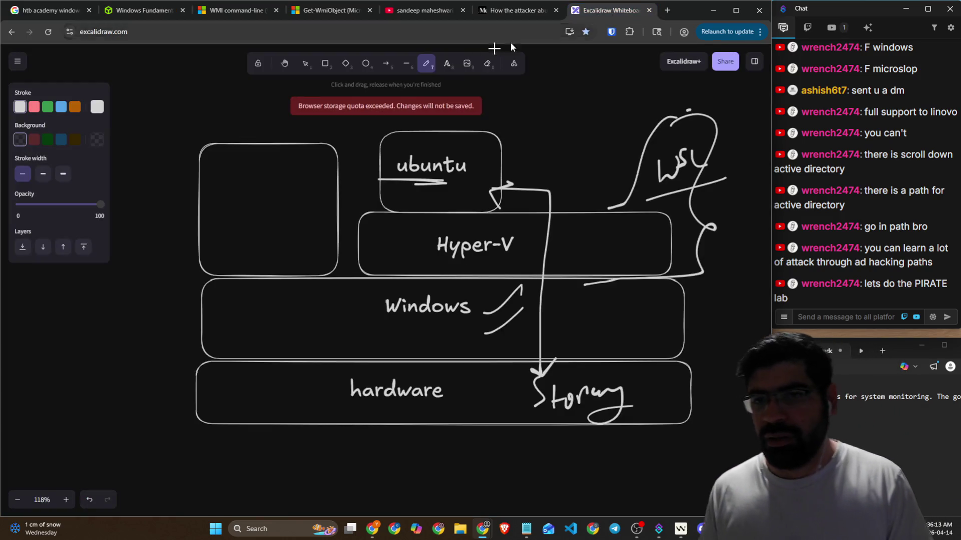
left_click(636, 528)
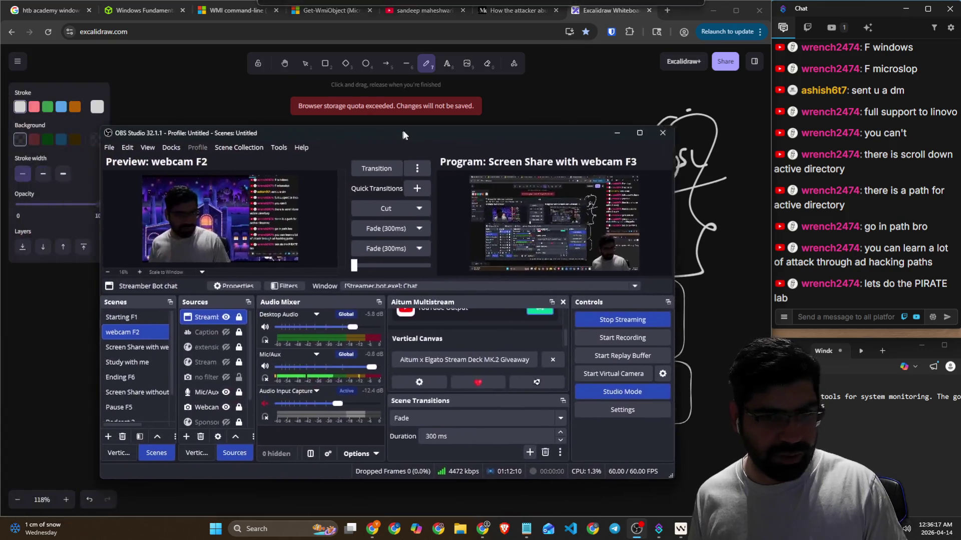